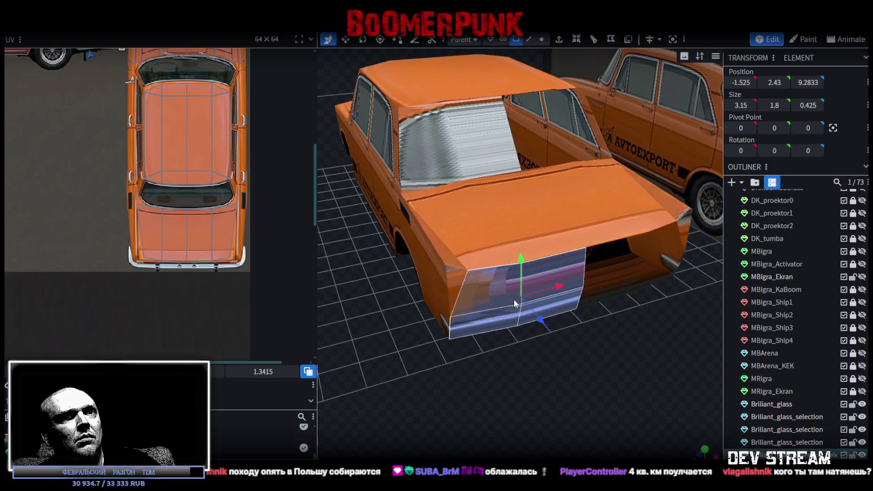
Merge the triangular rear corner face and its neighbouring rear face into one mesh.
left_click(455, 285)
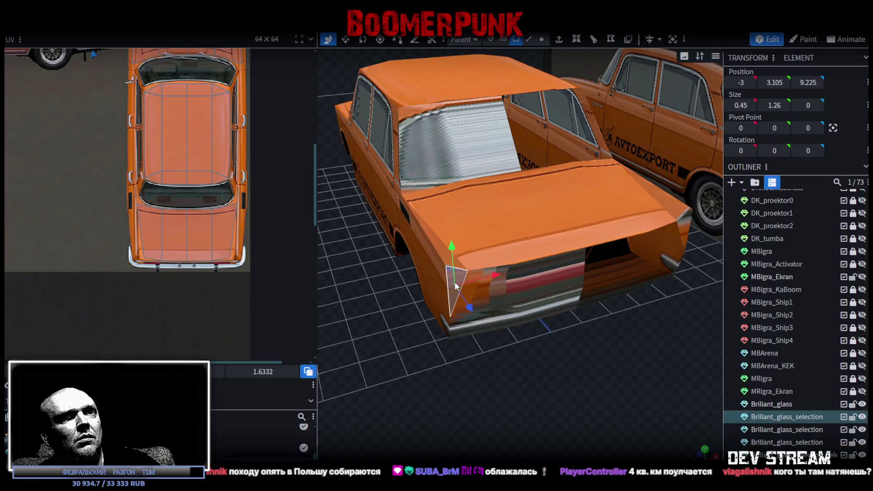
left_click(488, 294, "shift")
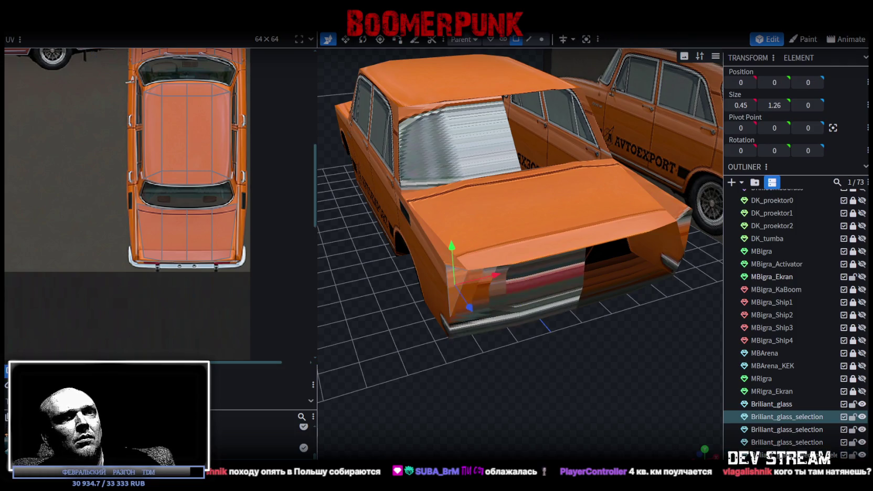
right_click(779, 419)
left_click(724, 278)
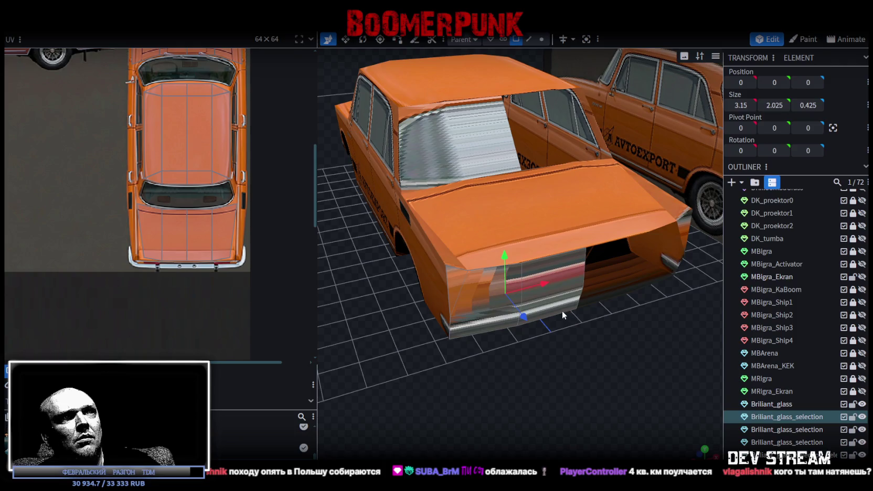
key("ctrl+a")
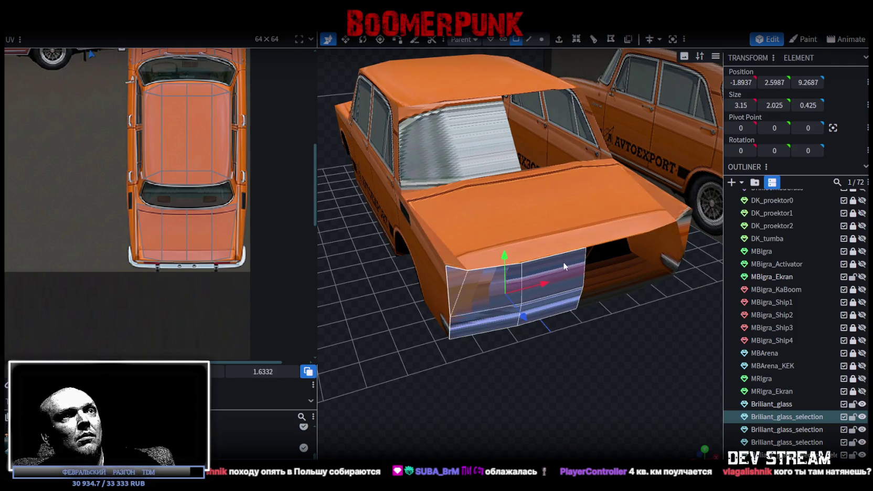
Copy the rear faces, paste them as a mesh selection, flip on X and merge vertices.
right_click(564, 266)
left_click(597, 318)
right_click(562, 272)
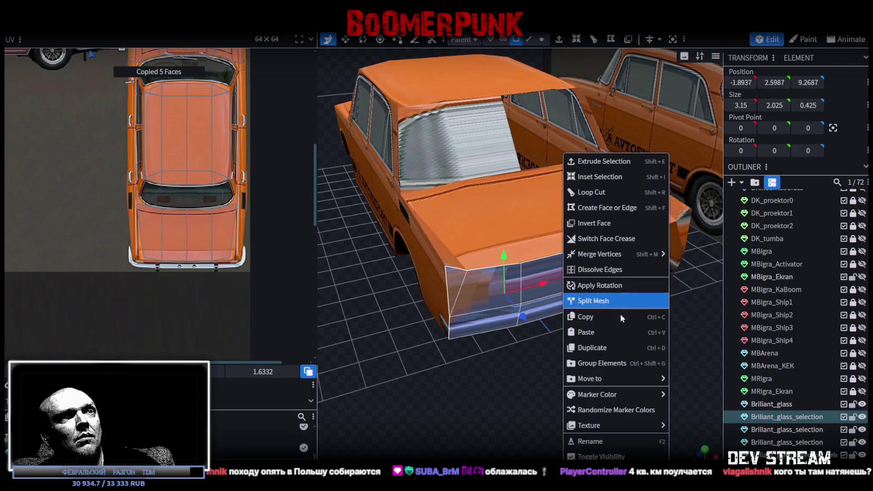
left_click(603, 332)
left_click(630, 356)
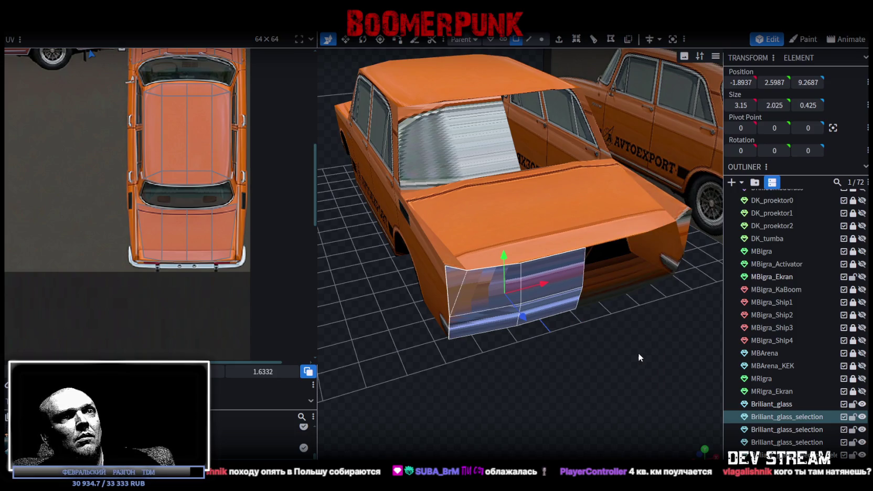
right_click(110, 34)
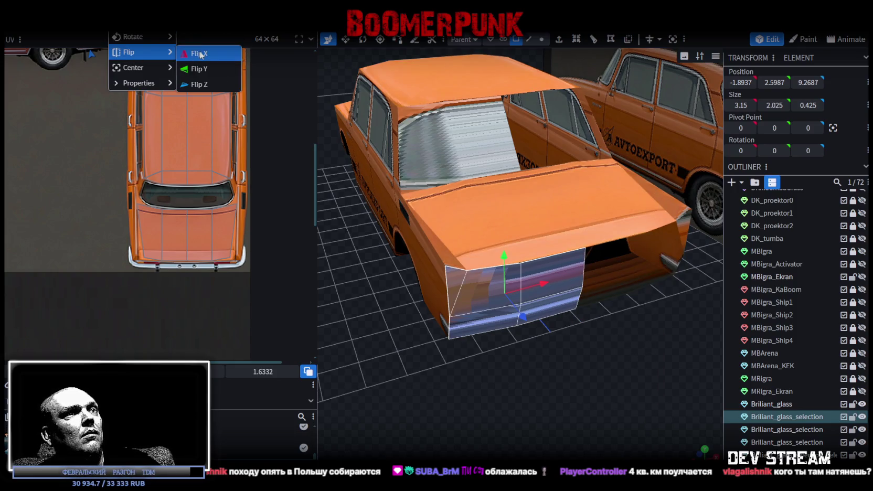
left_click(197, 54)
left_click(425, 121)
Slide the mirrored rear panel to X 0 and merge the overlapping centre vertices.
key("ctrl+a")
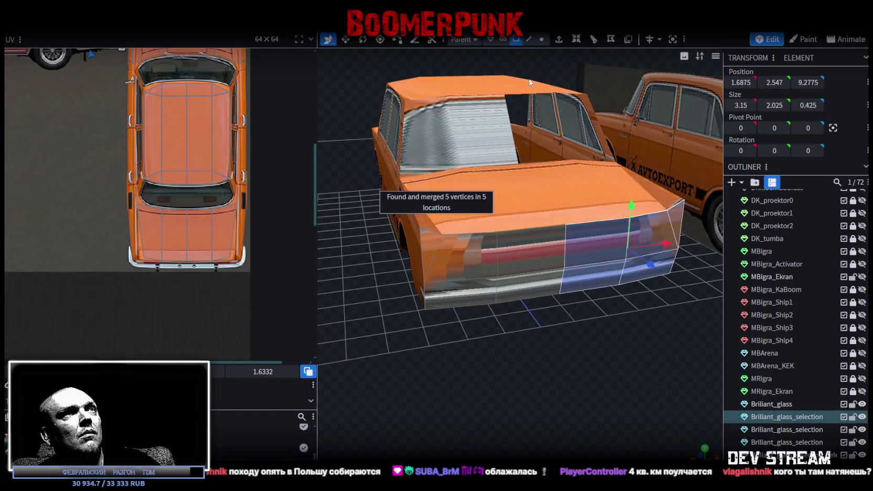
left_click(542, 39)
left_click_drag(550, 214, 547, 210)
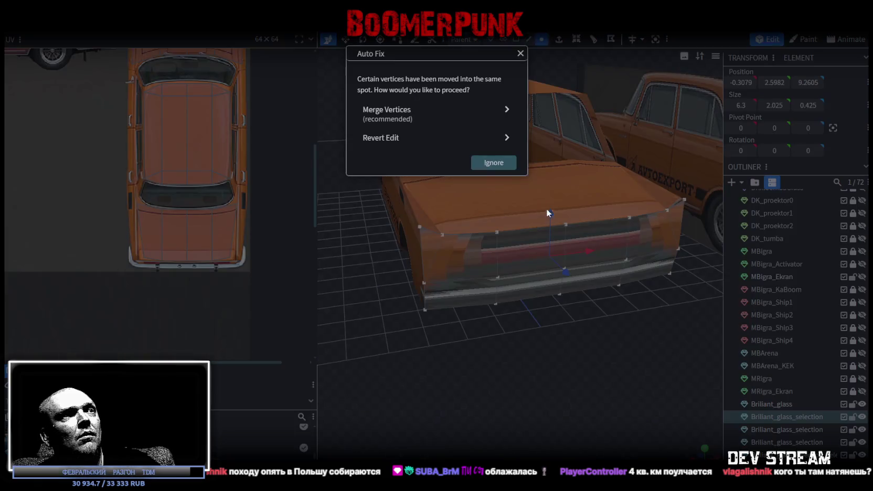
left_click(418, 114)
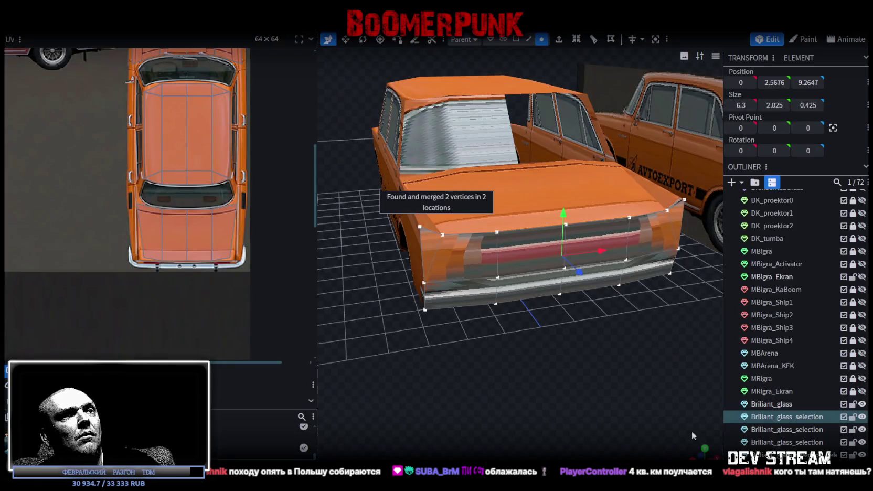
Project the rear panel faces' UVs from the back view.
key("KP_1")
scroll(534, 353, "up", 3)
left_click(516, 39)
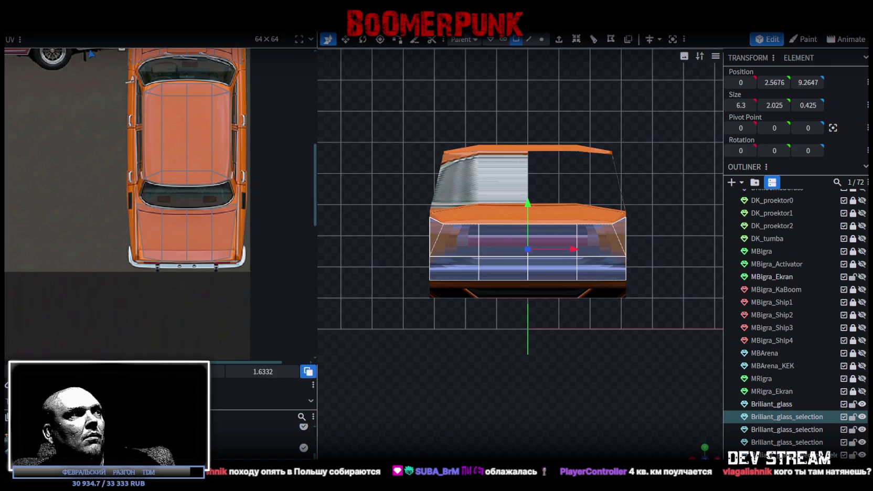
left_click(158, 401)
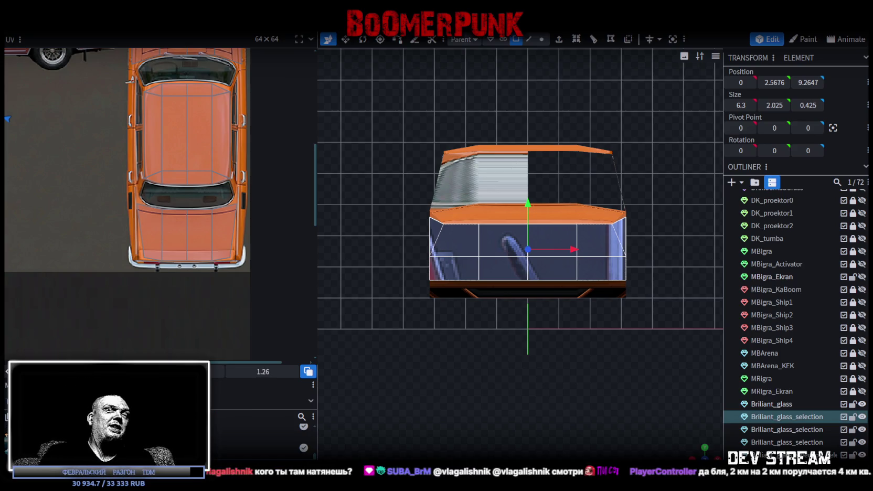
Zoom out in the UV editor to show the full atlas of car reference photos.
scroll(175, 193, "down", 3)
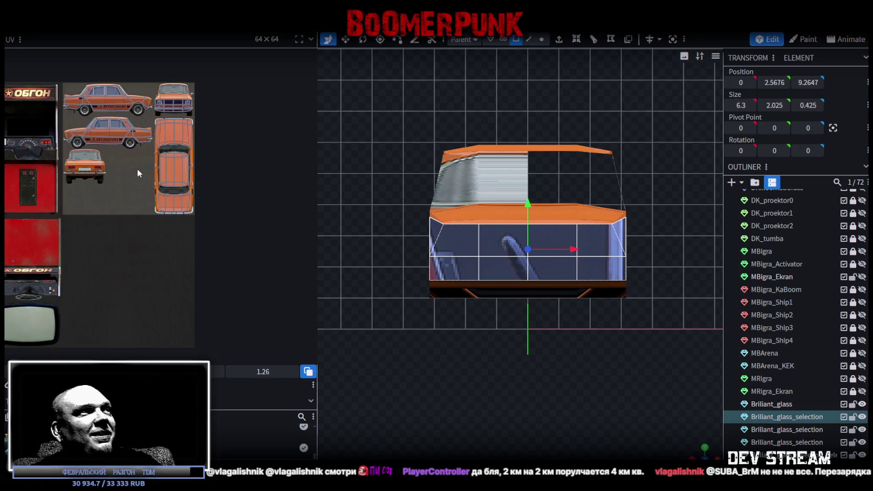
Move the rear UV area onto the car's rear photo in the atlas.
scroll(137, 168, "up", 1)
scroll(146, 173, "up", 2)
scroll(145, 173, "up", 1)
left_click_drag(32, 155, 265, 236)
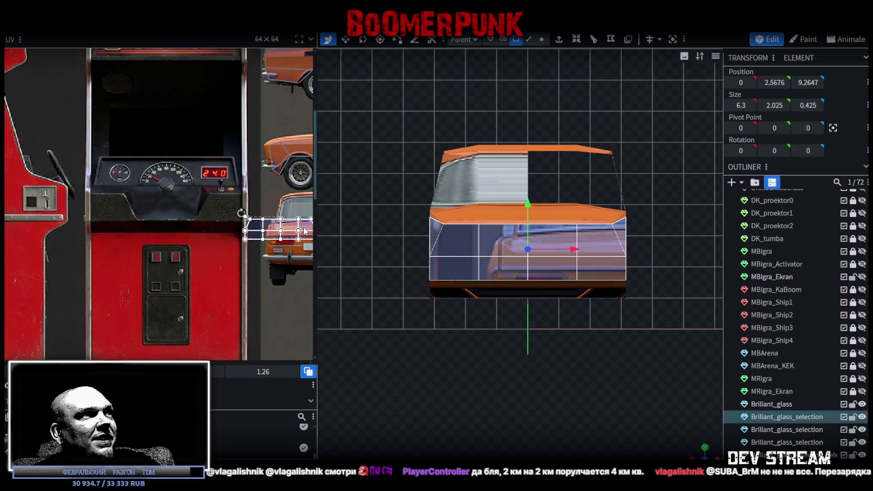
scroll(210, 209, "up", 2)
mouse_move(210, 204)
left_mouse_down()
mouse_move(160, 202)
mouse_move(148, 185)
left_mouse_up()
scroll(163, 202, "up", 1)
scroll(162, 202, "up", 1)
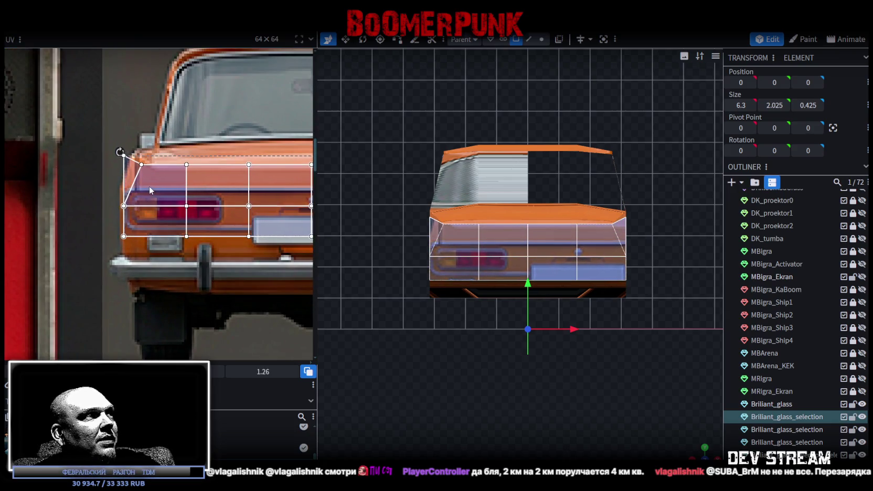
scroll(159, 185, "down", 1)
scroll(171, 185, "down", 1)
scroll(173, 186, "down", 2)
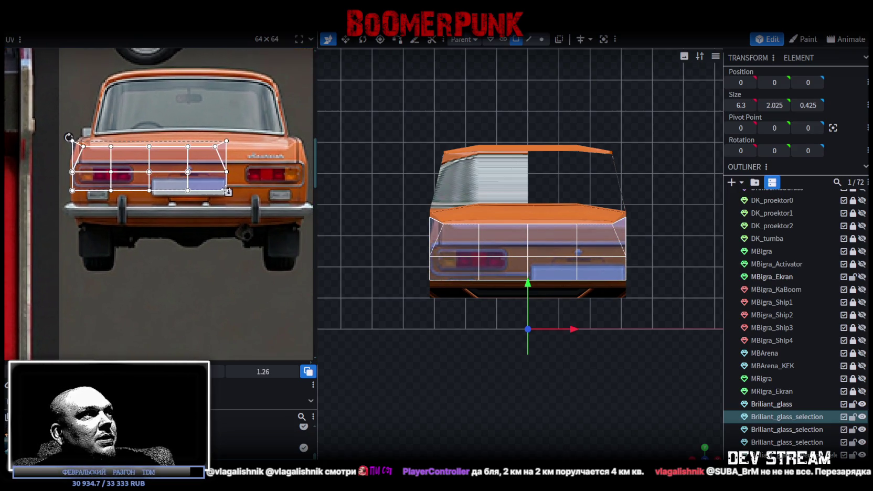
Stretch the rear UV area across the car's rear and down over the bumper.
left_click_drag(228, 192, 303, 227)
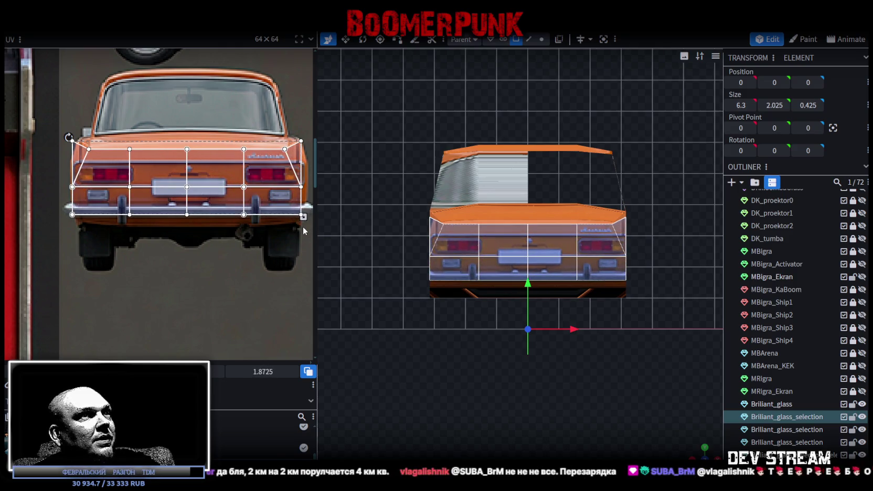
mouse_move(499, 281)
left_mouse_down()
mouse_move(586, 398)
mouse_move(579, 395)
left_mouse_up()
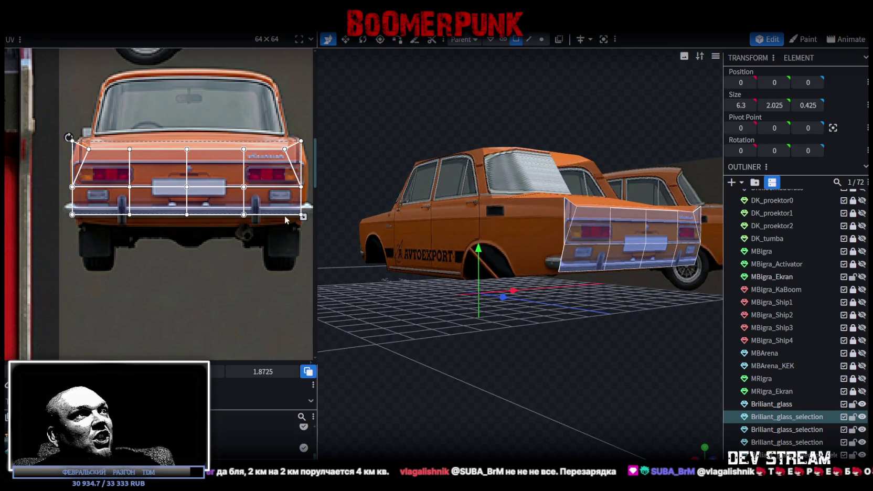
scroll(300, 216, "up", 1)
left_click_drag(303, 215, 304, 226)
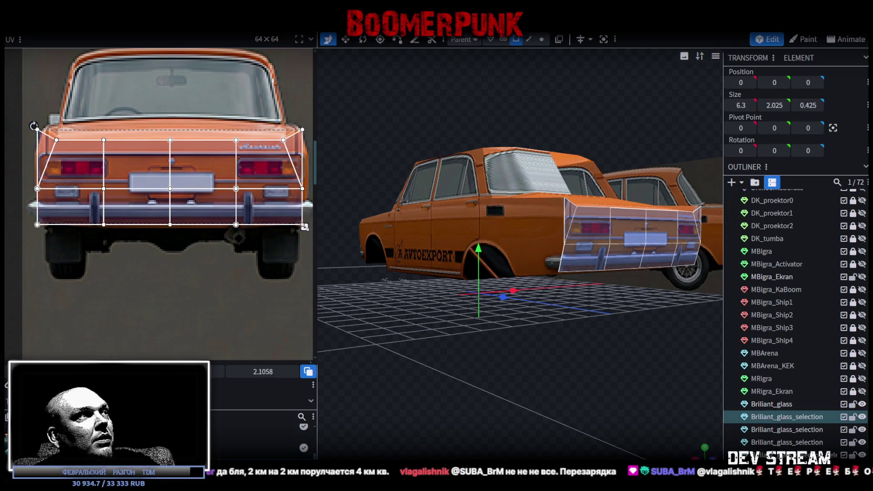
scroll(62, 200, "up", 3)
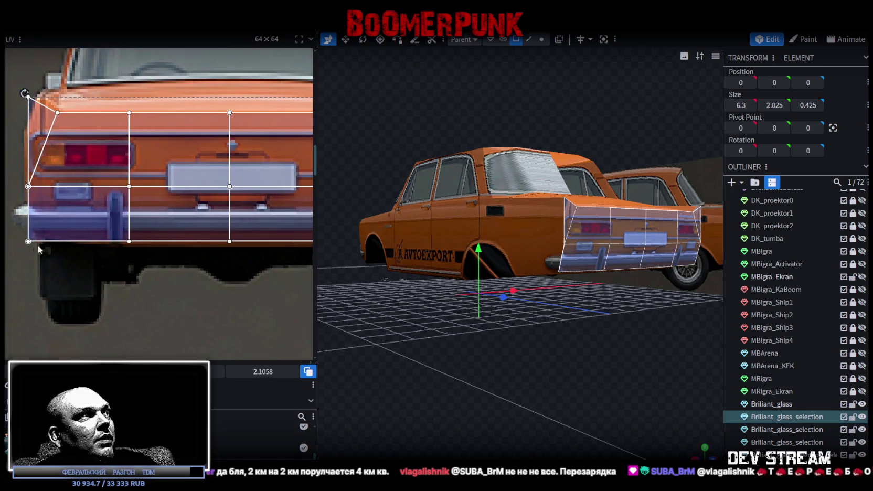
Adjust the lower corner and tail-light face UVs to fit the rear photo.
left_click_drag(19, 252, 39, 240)
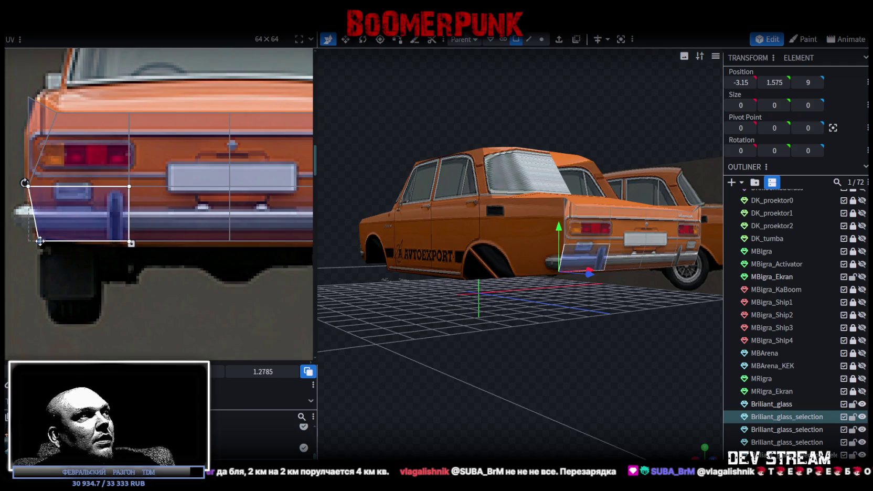
scroll(83, 237, "down", 3)
scroll(206, 221, "up", 3)
left_click_drag(206, 222, 229, 229)
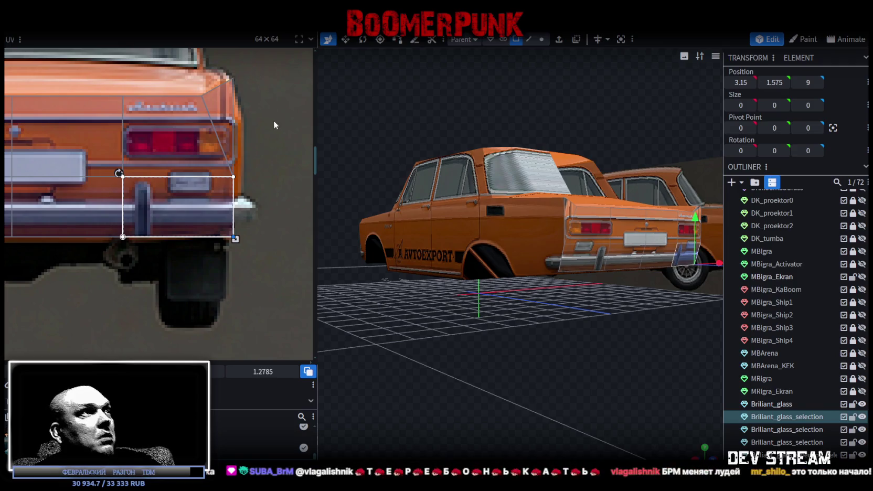
left_click_drag(243, 169, 231, 173)
scroll(262, 210, "down", 3)
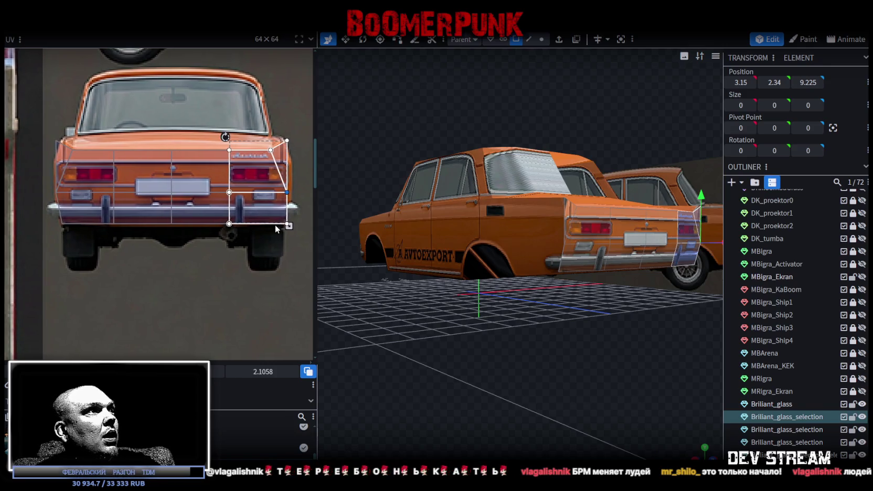
mouse_move(59, 139)
left_mouse_down()
mouse_move(302, 244)
mouse_move(282, 221)
left_mouse_up()
scroll(288, 220, "up", 3)
middle_click_drag(153, 253, 240, 254)
scroll(225, 257, "right", 3)
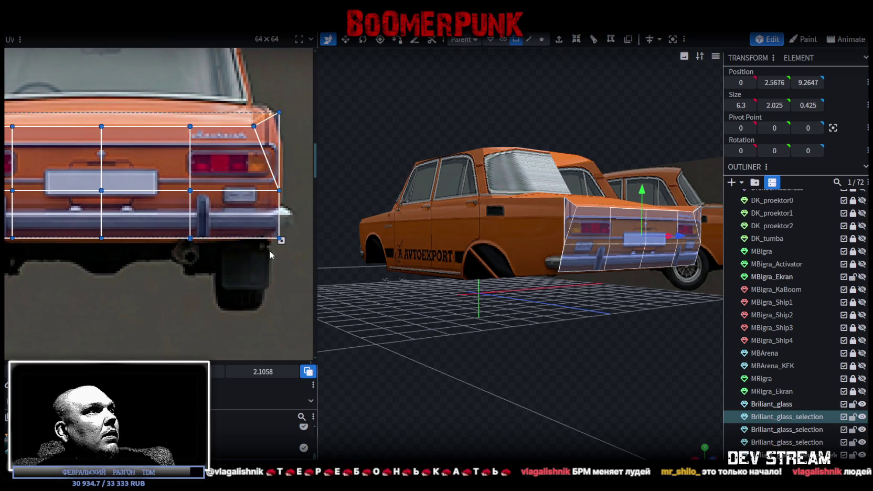
left_click(280, 239)
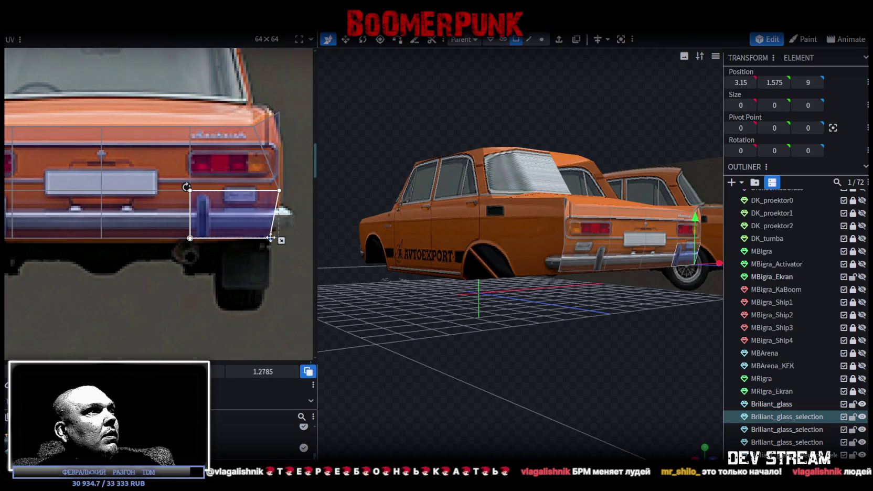
left_click(278, 114)
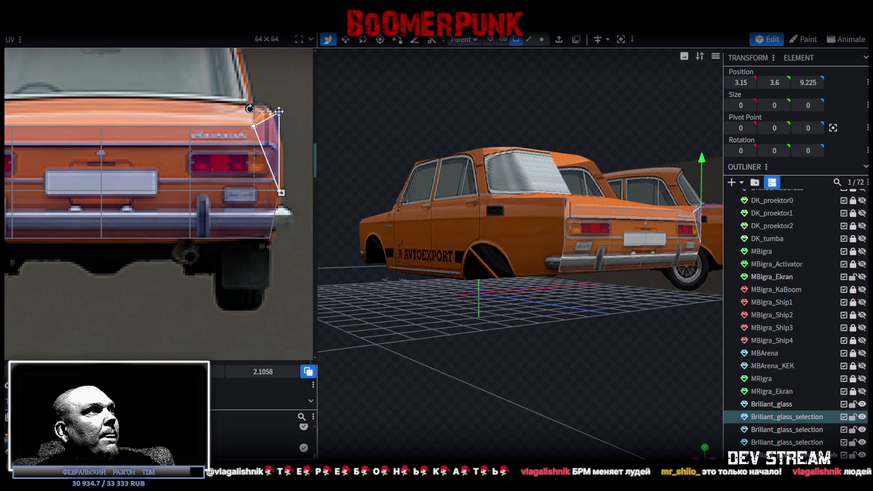
left_click_drag(278, 113, 272, 113)
scroll(266, 148, "left", 3)
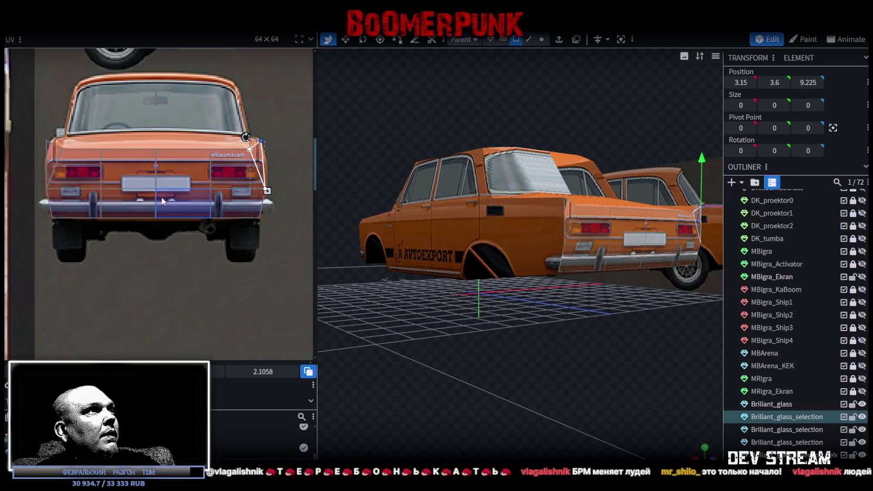
scroll(203, 164, "left", 2)
left_click(143, 143)
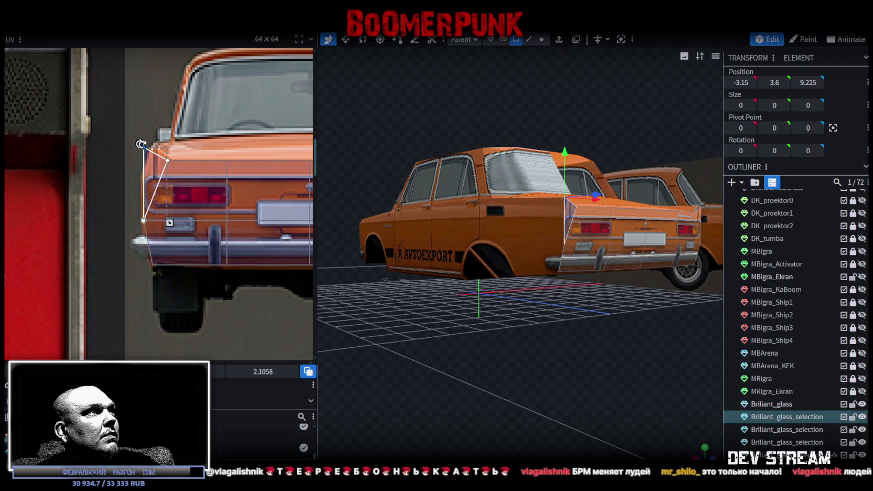
left_click_drag(145, 147, 152, 147)
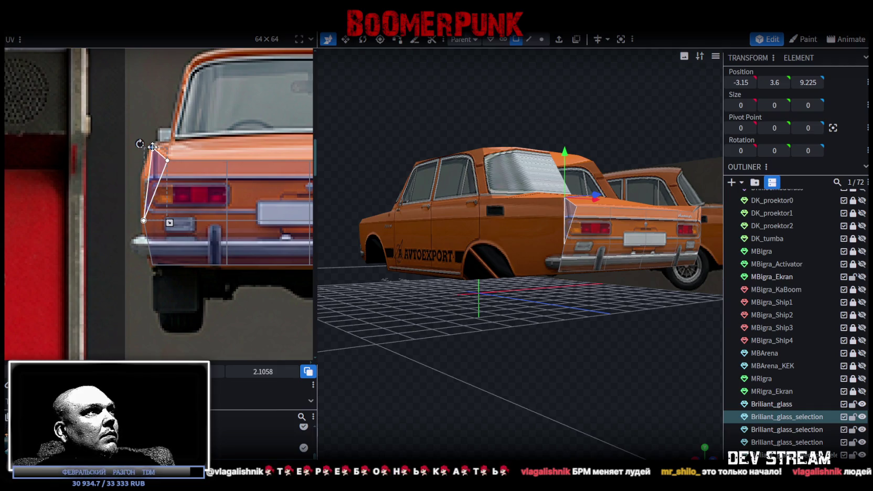
scroll(217, 210, "down", 3)
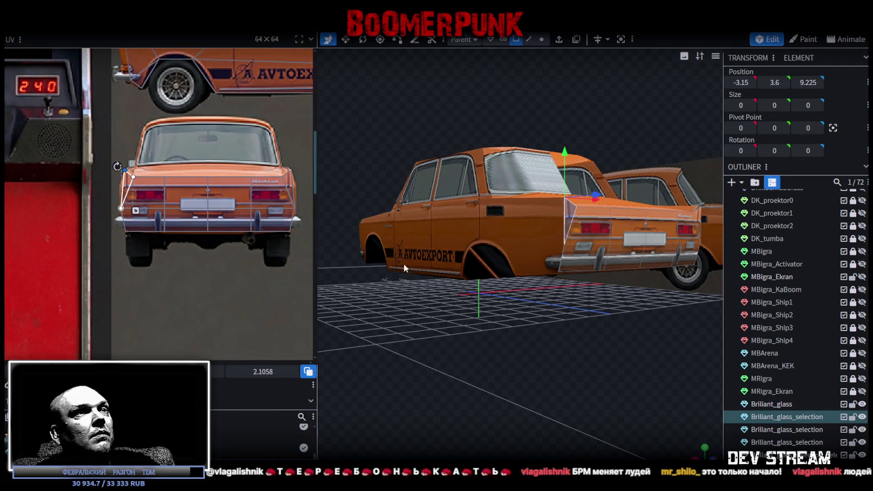
left_click_drag(525, 314, 605, 352)
scroll(605, 353, "up", 3)
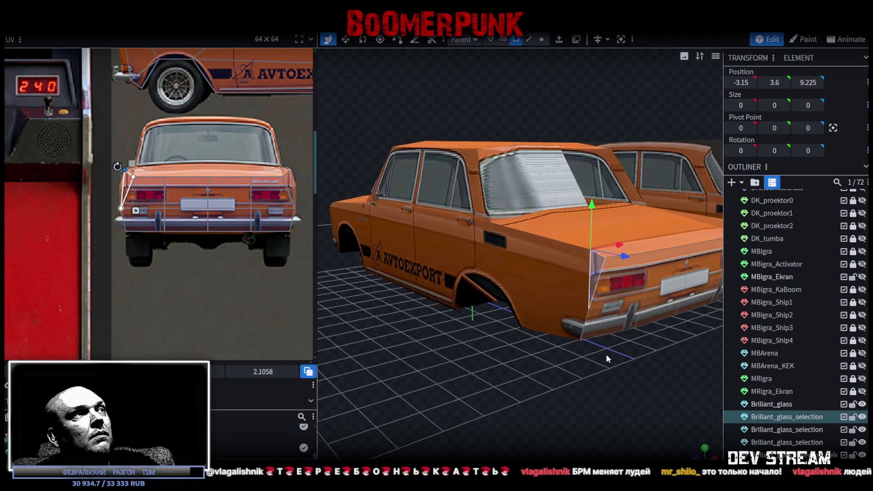
scroll(602, 354, "up", 2)
mouse_move(595, 356)
left_mouse_down()
mouse_move(569, 371)
mouse_move(394, 255)
left_mouse_up()
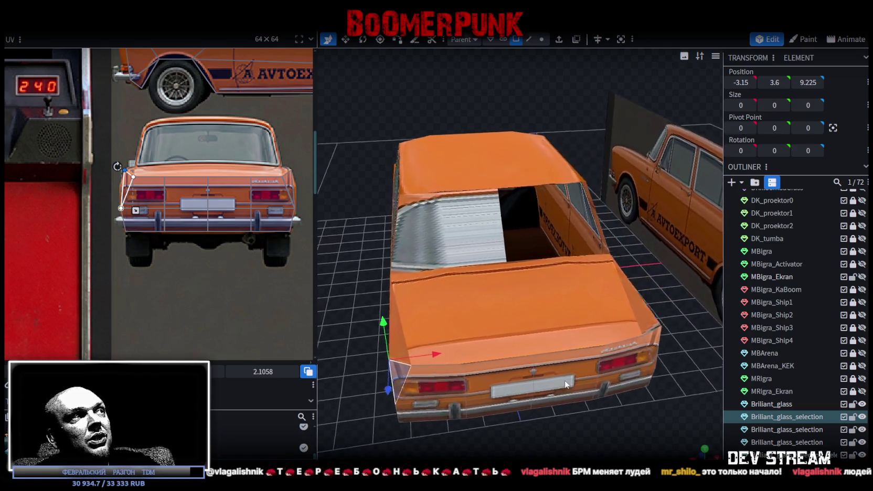
scroll(245, 157, "down", 3)
scroll(245, 161, "down", 3)
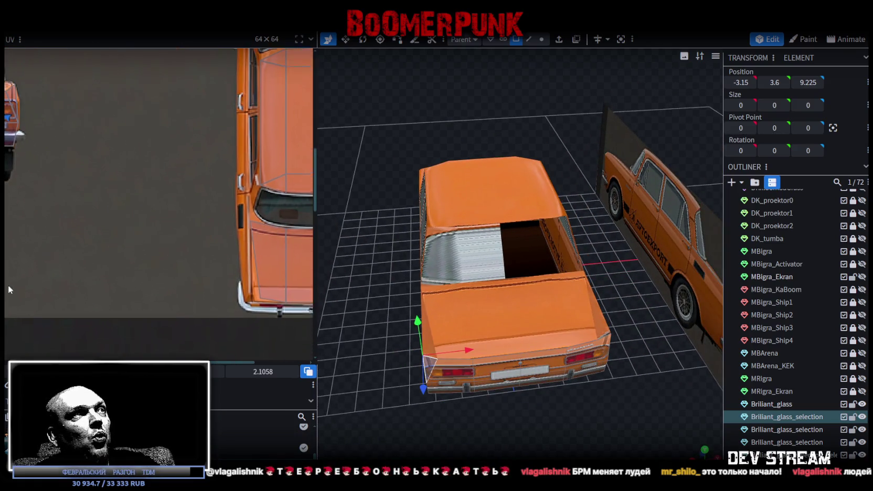
scroll(192, 231, "down", 1)
scroll(192, 232, "up", 1)
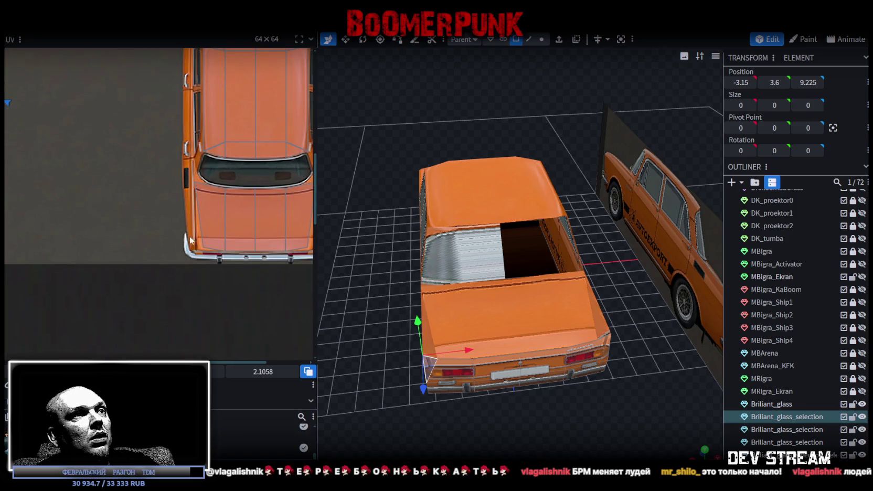
scroll(190, 252, "up", 2)
Stretch the left and right trunk-lid face UVs out to the trunk edge in the photo.
left_click(210, 241)
scroll(212, 239, "up", 2)
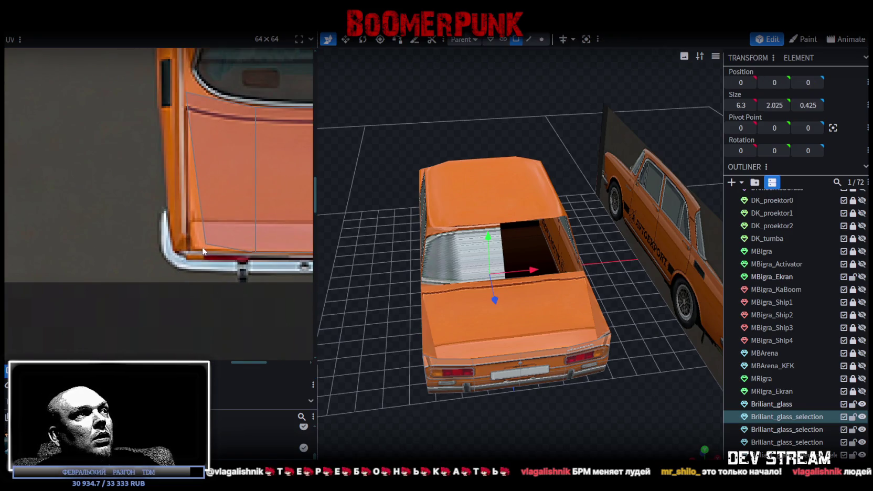
left_click(447, 314)
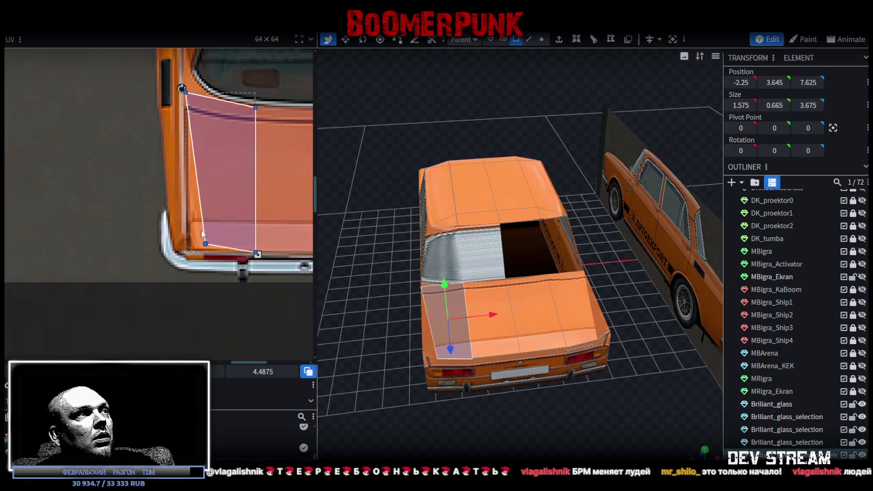
mouse_move(205, 243)
left_mouse_down()
mouse_move(175, 245)
mouse_move(189, 245)
left_mouse_up()
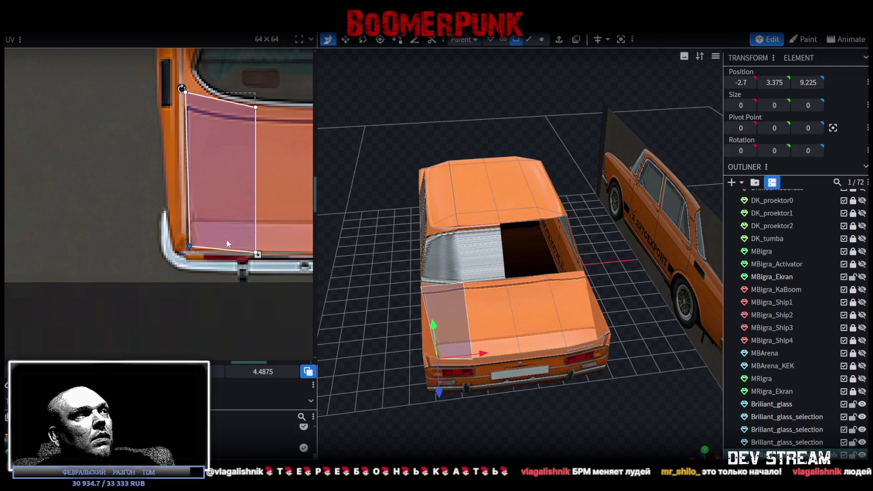
scroll(227, 239, "down", 5)
scroll(131, 218, "up", 5)
left_click(159, 235)
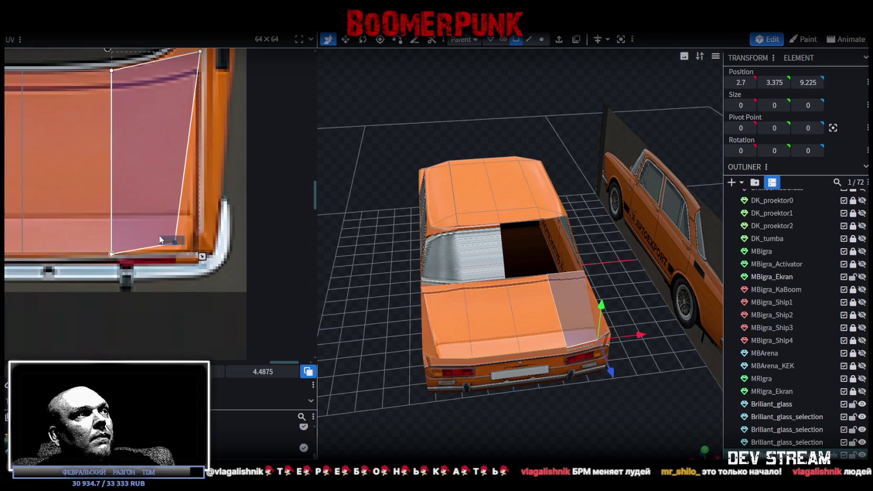
left_click_drag(176, 243, 194, 248)
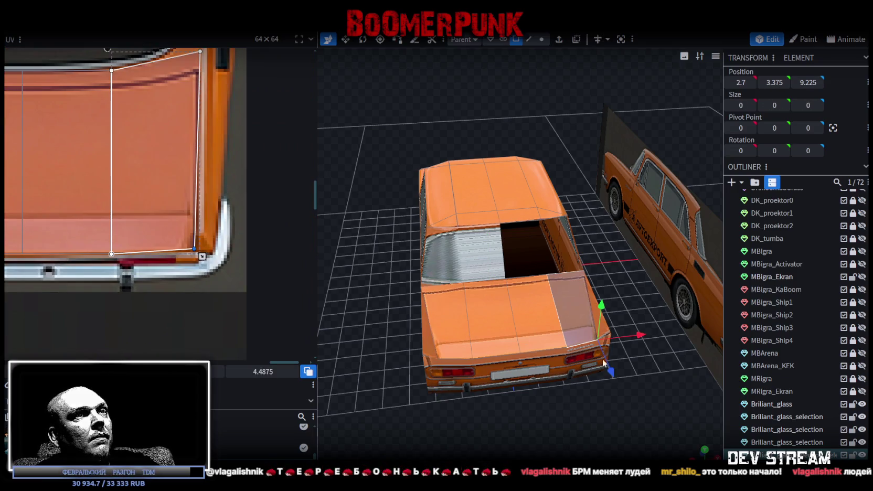
Fit the UVs of the right and left faces below the rear window along the window edge.
left_click_drag(692, 394, 569, 390)
scroll(247, 168, "down", 3)
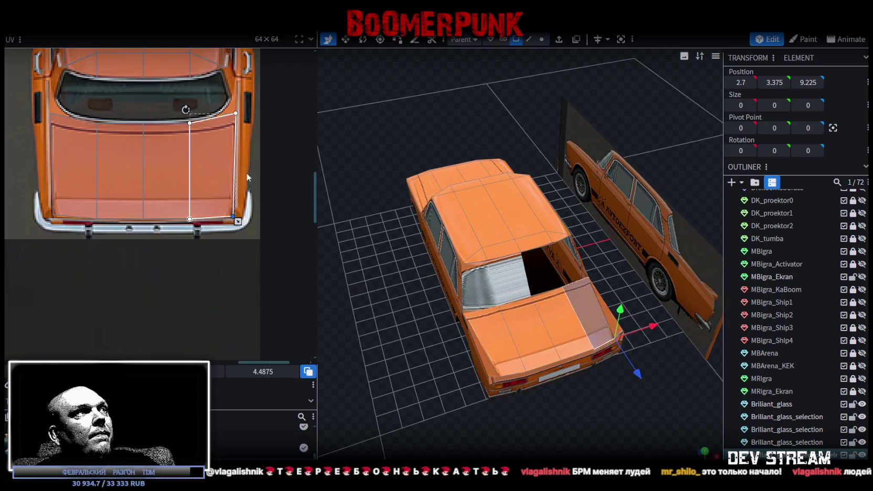
scroll(243, 187, "up", 4)
scroll(243, 186, "up", 2)
left_click(243, 177)
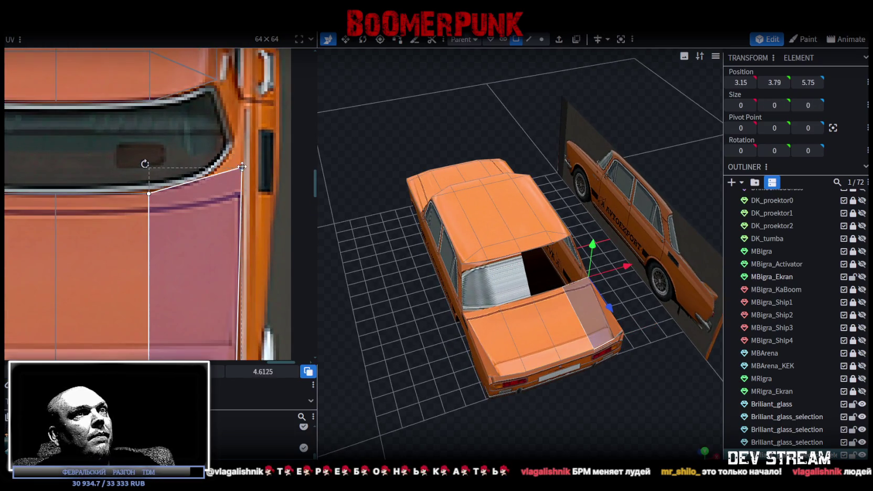
left_click_drag(242, 160, 241, 192)
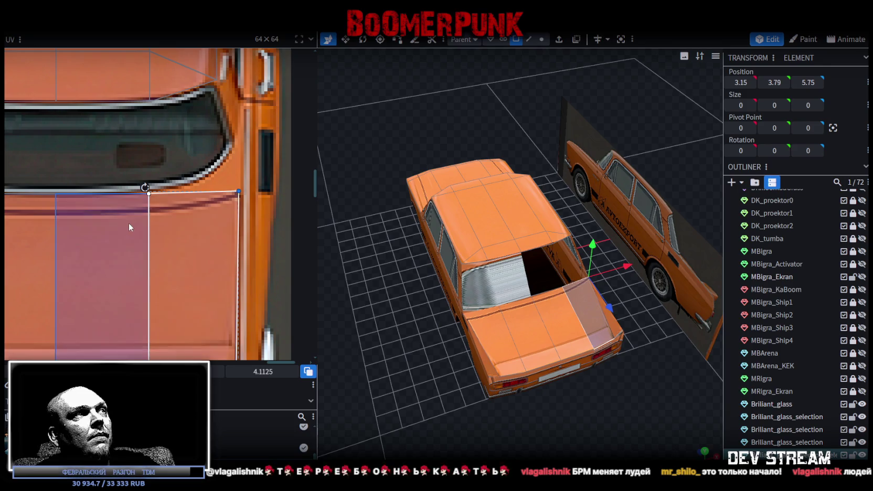
scroll(157, 215, "down", 2)
scroll(121, 167, "up", 2)
left_click(121, 166)
left_click_drag(121, 168, 120, 187)
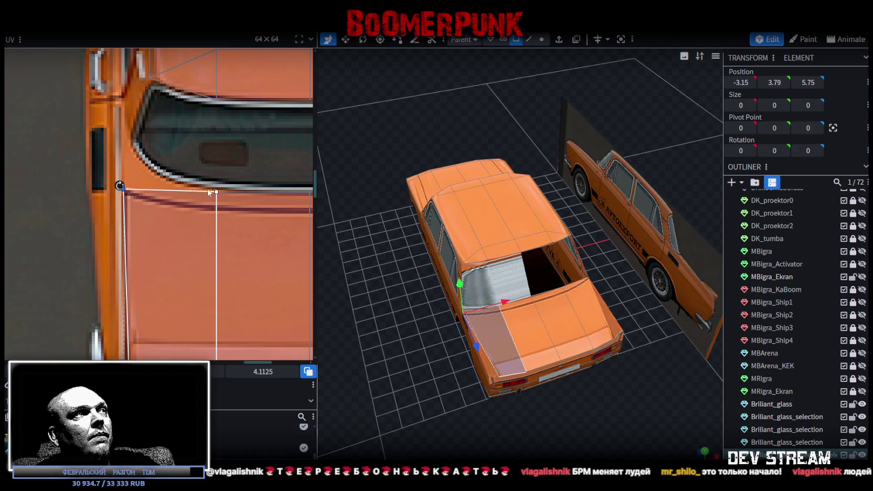
Select the half windshield glass from a lower side-rear angle.
scroll(207, 187, "down", 3)
scroll(215, 199, "down", 1)
scroll(222, 211, "down", 1)
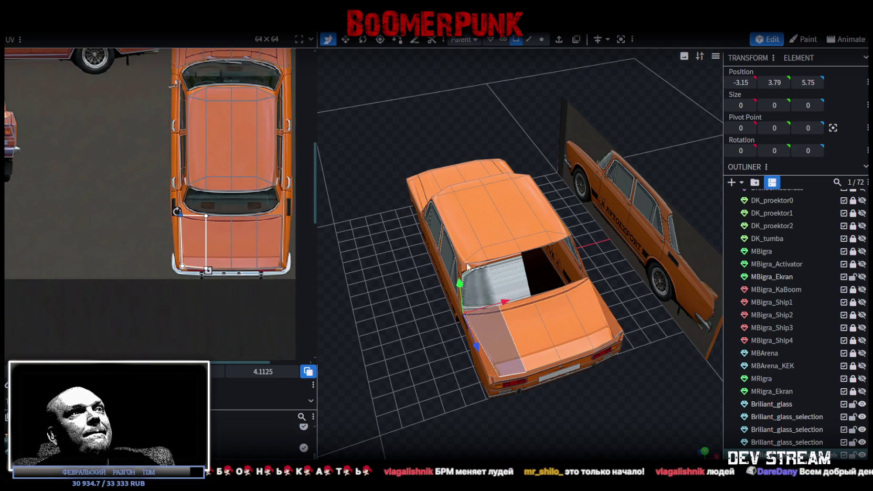
mouse_move(467, 267)
left_mouse_down()
mouse_move(462, 294)
mouse_move(438, 252)
left_mouse_up()
left_click(463, 291)
Copy the four glass faces, paste as mesh, flip on X and merge the overlapping vertices.
right_click(438, 252)
mouse_move(472, 254)
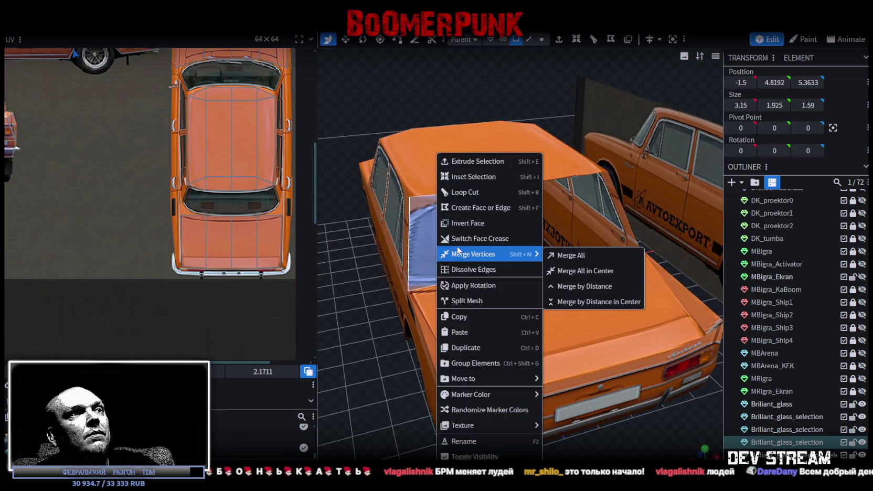
mouse_move(379, 345)
left_mouse_down()
mouse_move(571, 369)
mouse_move(589, 265)
left_mouse_up()
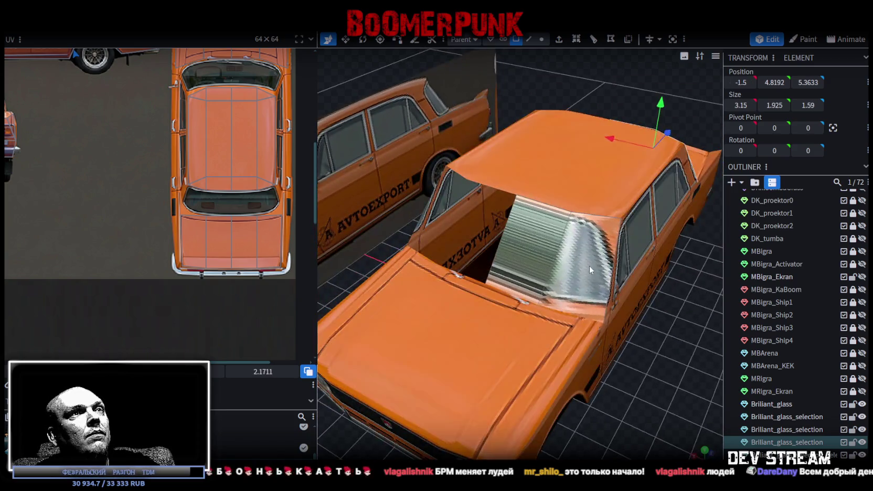
right_click(538, 255)
left_click(589, 318)
right_click(541, 255)
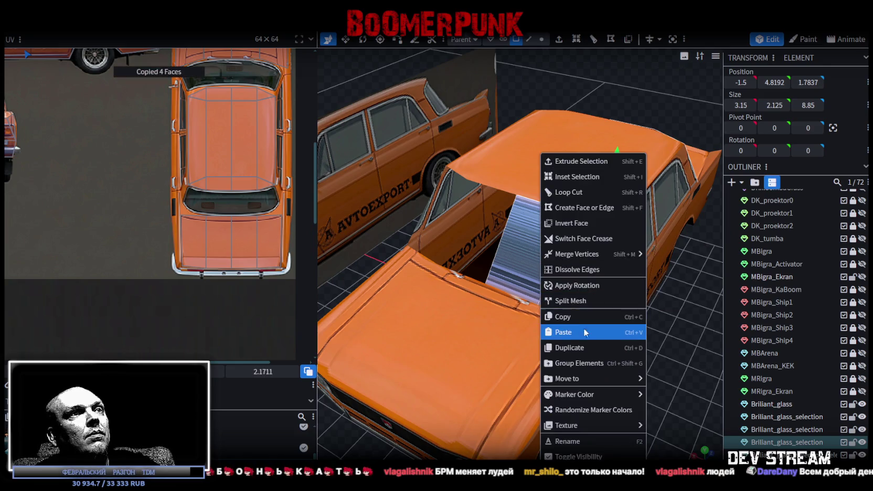
left_click(587, 332)
left_click(609, 356)
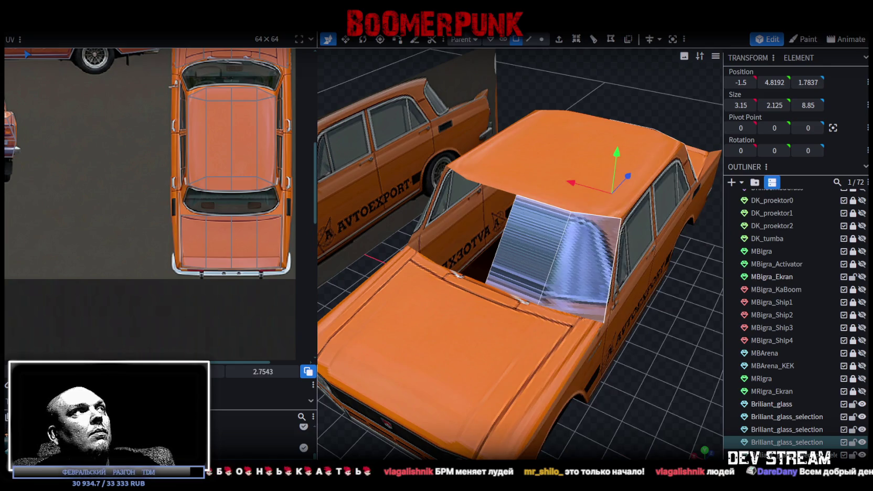
right_click(112, 34)
left_click(215, 54)
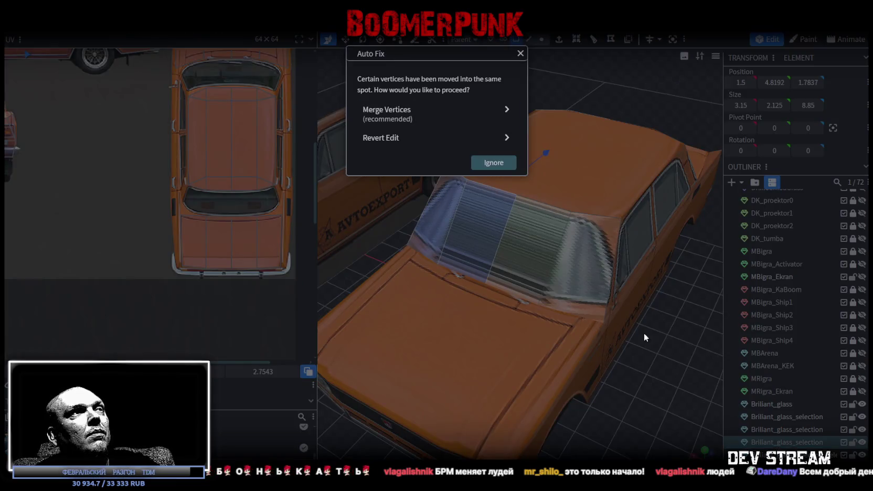
left_click(412, 122)
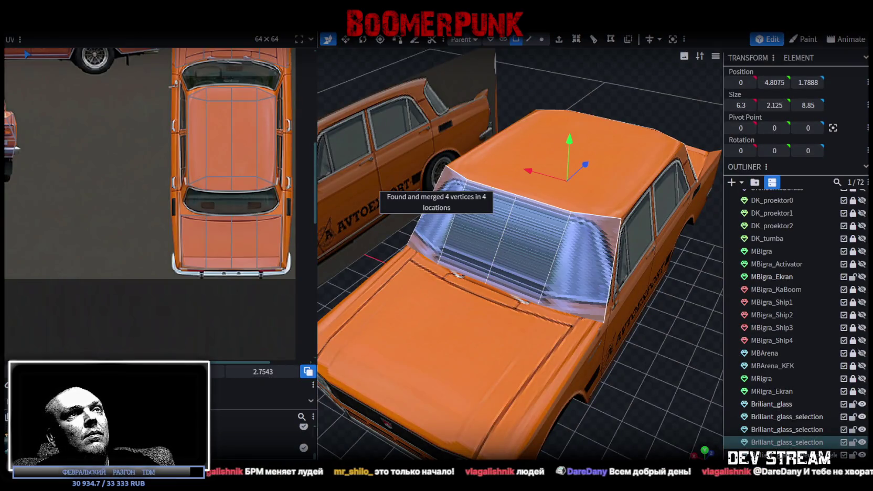
left_click(704, 451)
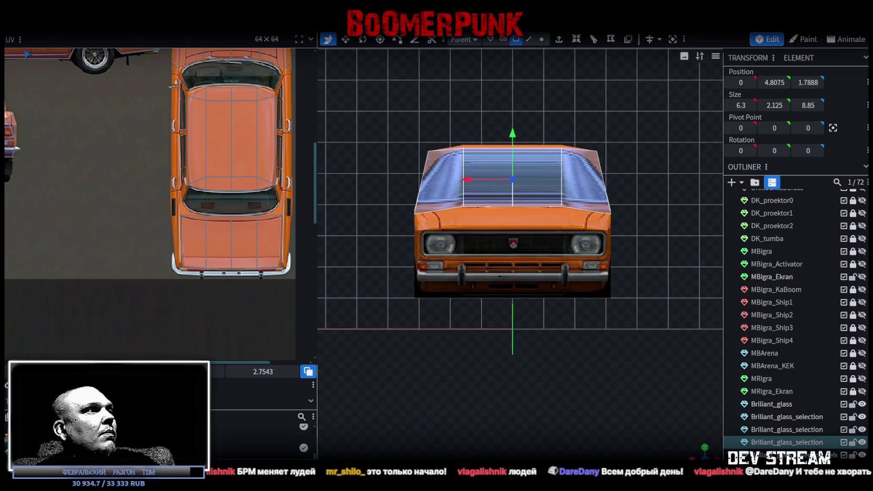
Select the whole windshield and move its UV onto the front windshield photo.
scroll(114, 231, "down", 3)
scroll(131, 204, "down", 2)
scroll(96, 211, "down", 1)
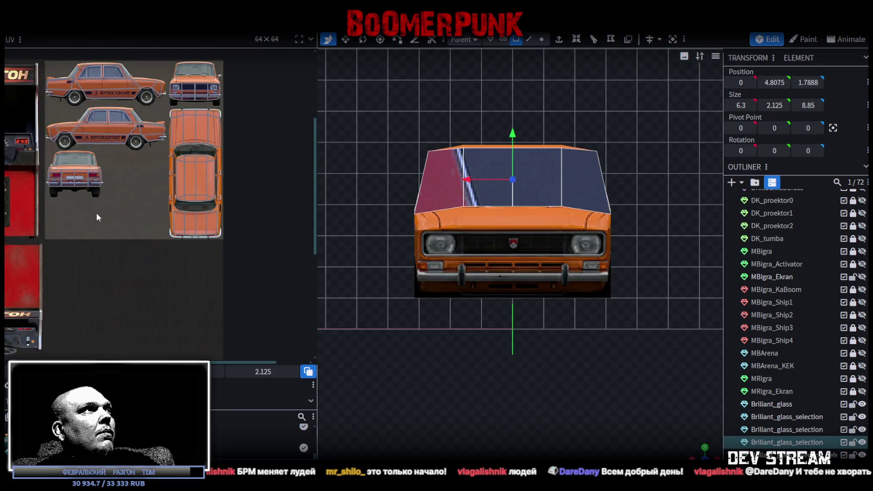
middle_click_drag(96, 210, 167, 251)
middle_click_drag(97, 215, 118, 193)
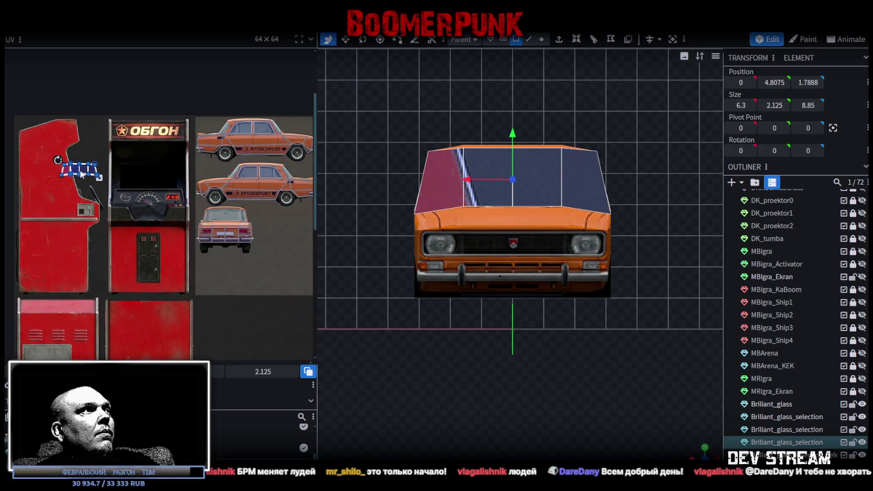
left_click(443, 178)
left_click(493, 184)
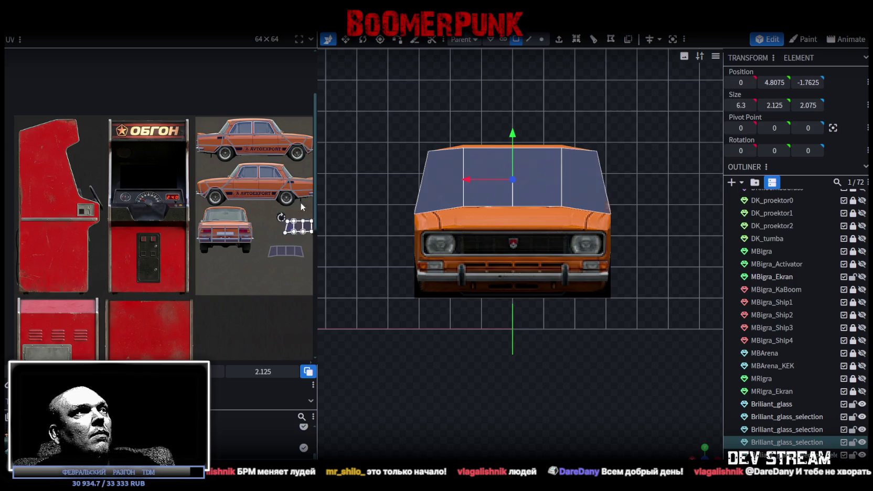
left_click_drag(274, 250, 300, 183)
middle_click_drag(295, 236, 108, 321)
mouse_move(145, 276)
left_mouse_down()
mouse_move(152, 217)
mouse_move(124, 191)
left_mouse_up()
Stretch the windshield UV to cover the glass and align its top and bottom edges.
scroll(150, 210, "up", 5)
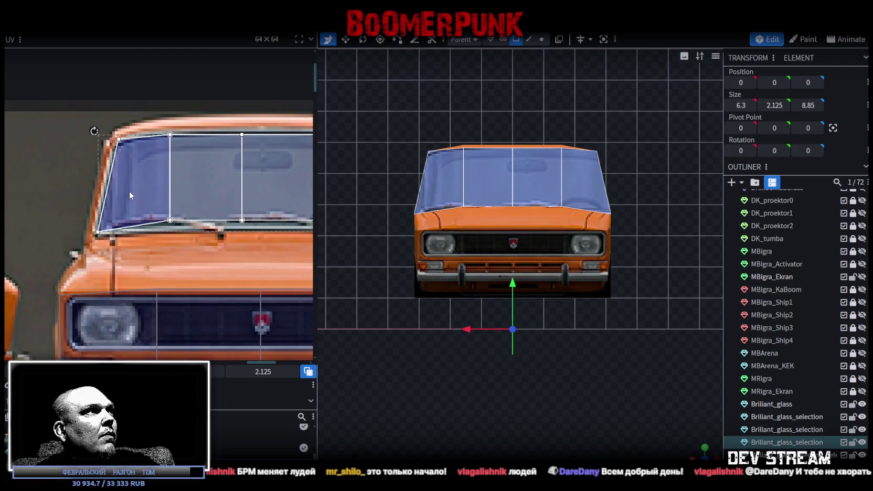
scroll(145, 240, "right", 3)
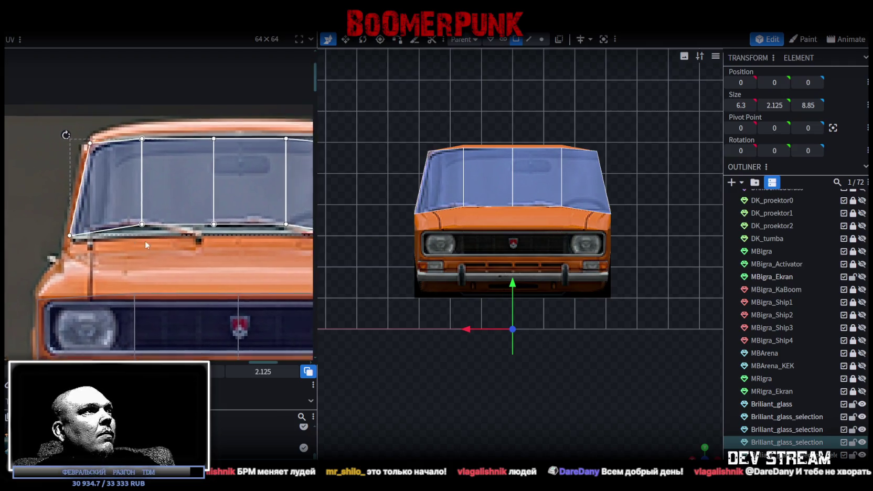
scroll(188, 241, "right", 3)
left_click_drag(212, 244, 270, 256)
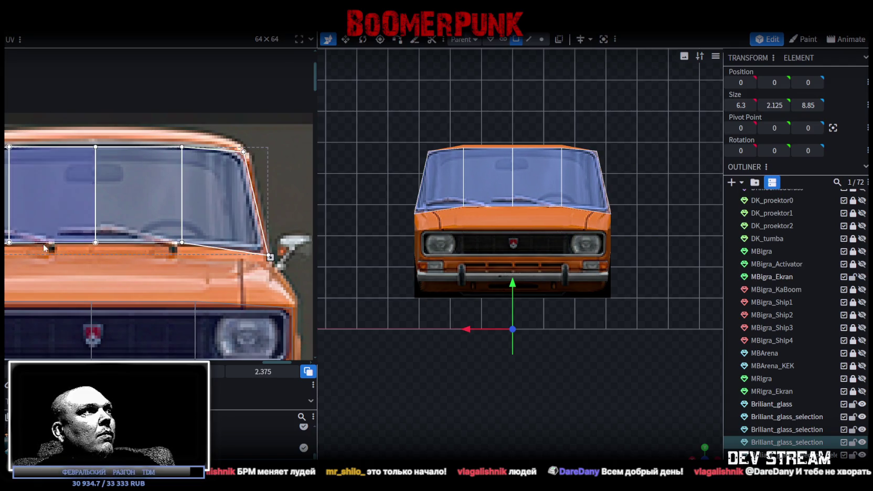
mouse_move(6, 255)
left_mouse_down()
mouse_move(189, 235)
mouse_move(182, 251)
left_mouse_up()
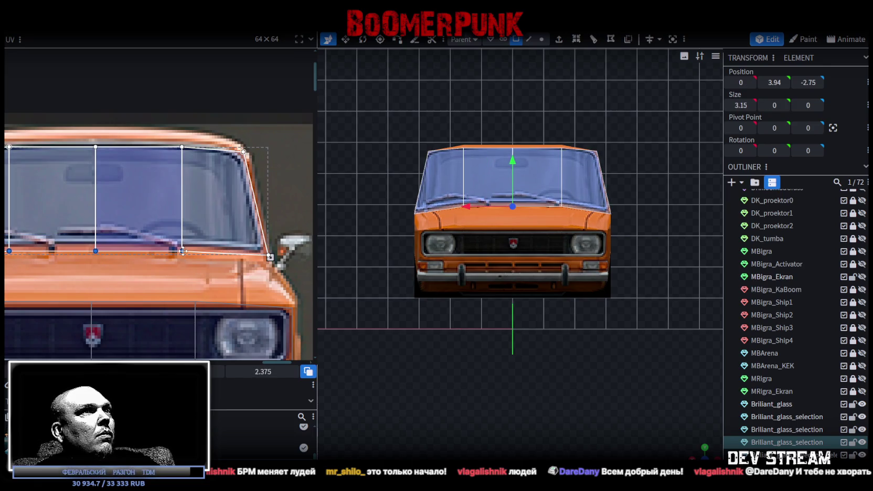
scroll(179, 233, "down", 2)
scroll(159, 225, "down", 1)
left_click_drag(94, 182, 236, 205)
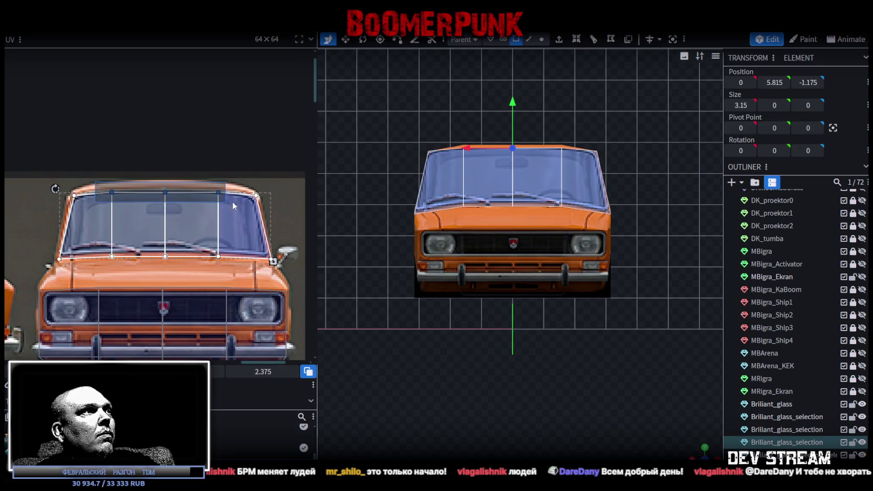
scroll(174, 202, "up", 2)
left_click_drag(174, 205, 174, 202)
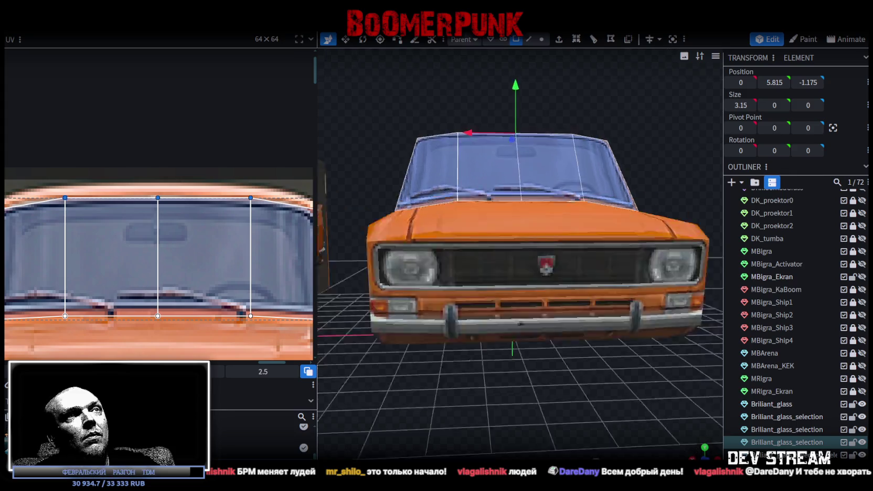
Raise the windshield's top edge by 0.2 to meet the roof line.
right_click_drag(708, 438, 416, 351)
scroll(418, 347, "up", 3)
scroll(418, 347, "down", 3)
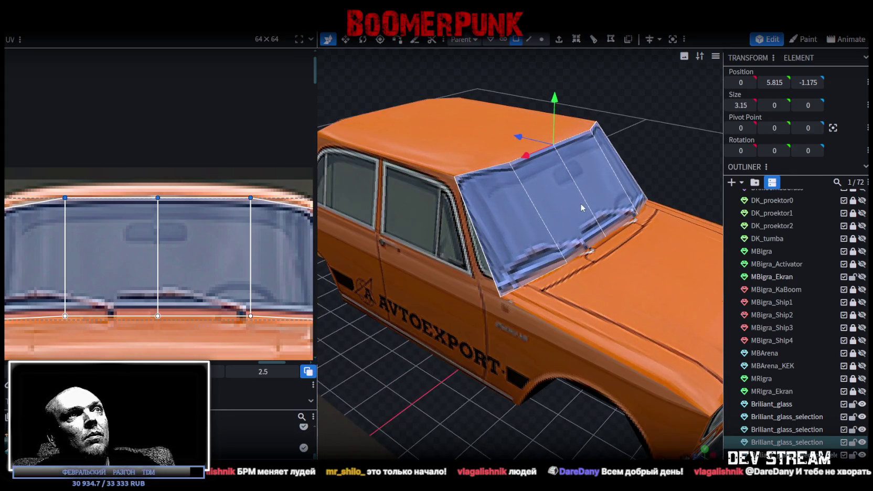
left_click_drag(580, 203, 575, 99)
mouse_move(566, 106)
left_mouse_down()
mouse_move(679, 100)
mouse_move(698, 109)
mouse_move(655, 117)
left_mouse_up()
left_click(528, 40)
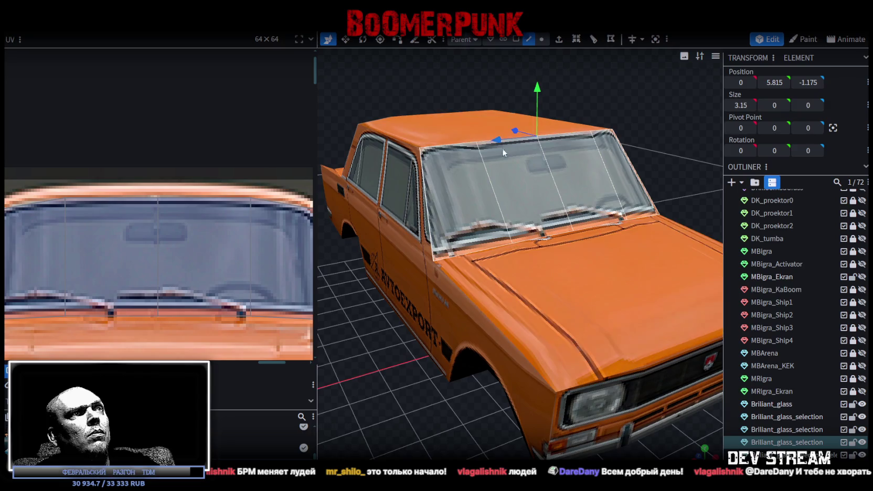
mouse_move(537, 92)
left_mouse_down()
mouse_move(540, 83)
mouse_move(564, 116)
mouse_move(487, 108)
mouse_move(503, 156)
mouse_move(456, 210)
mouse_move(472, 273)
mouse_move(532, 361)
mouse_move(540, 341)
left_mouse_up()
left_click(516, 38)
left_click(555, 244)
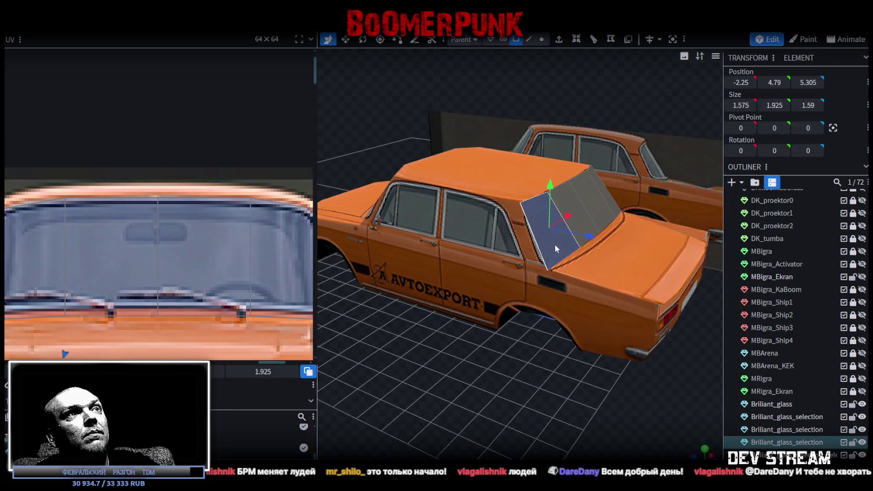
Select the rear window faces and move their UV island onto the rear-window photo, enlarging it.
left_click(586, 193, "shift")
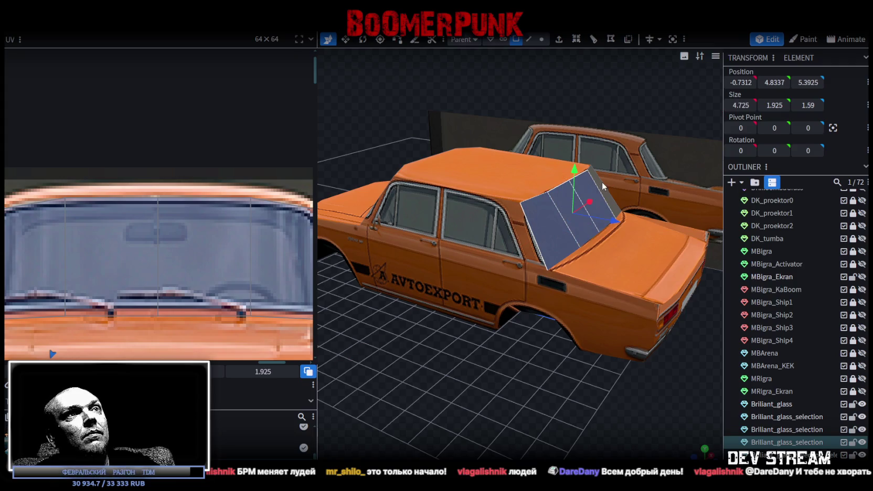
left_click(601, 188, "shift")
scroll(126, 257, "down", 2)
scroll(218, 219, "down", 1)
scroll(162, 262, "down", 2)
scroll(179, 241, "down", 1)
scroll(210, 346, "down", 1)
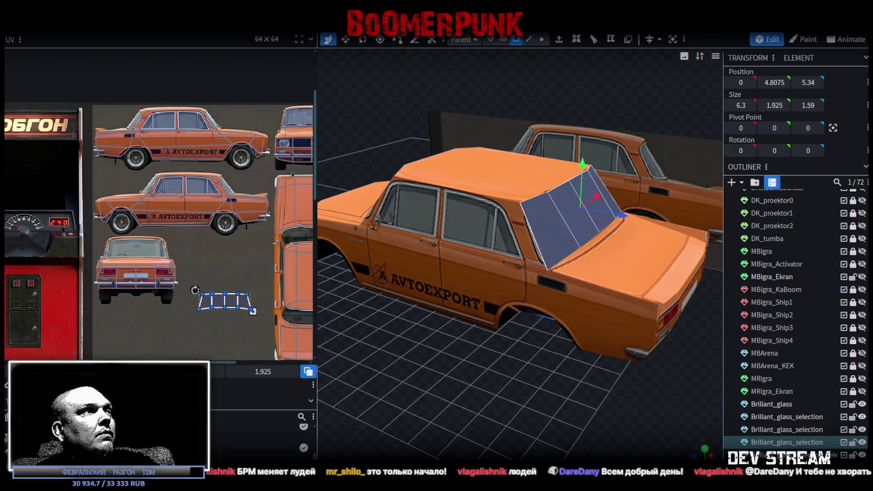
mouse_move(201, 306)
left_mouse_down()
mouse_move(114, 254)
mouse_move(130, 232)
left_mouse_up()
scroll(132, 251, "up", 4)
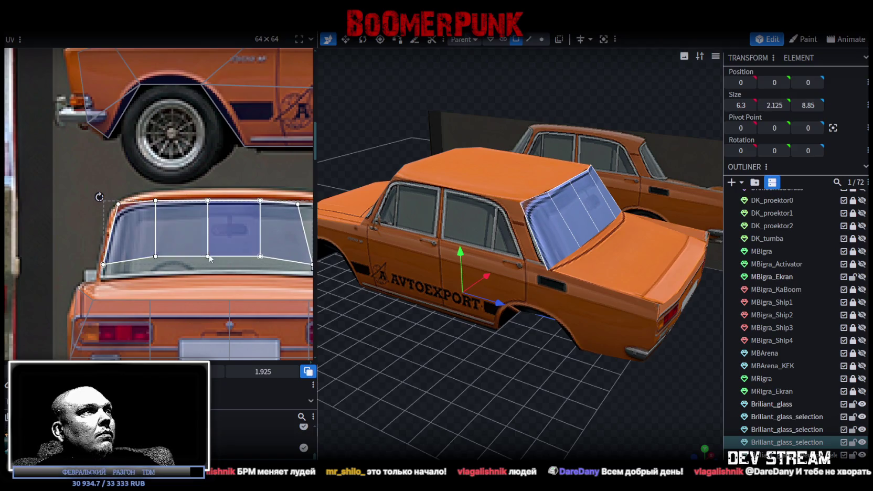
scroll(212, 249, "right", 5)
scroll(212, 250, "down", 1)
left_click_drag(183, 235, 231, 256)
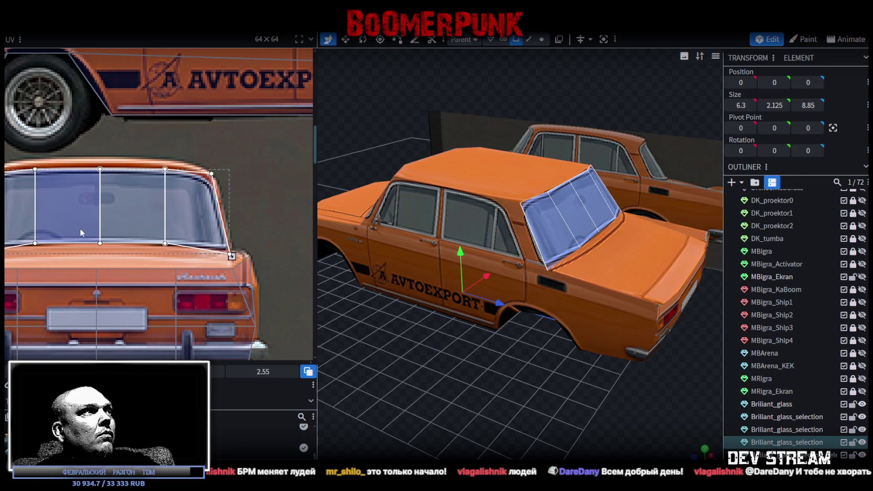
Raise the rear window UV's top edge and lower its bottom edge to fit the glass.
middle_click_drag(79, 228, 126, 182)
left_click(131, 199)
left_click(232, 167, "shift")
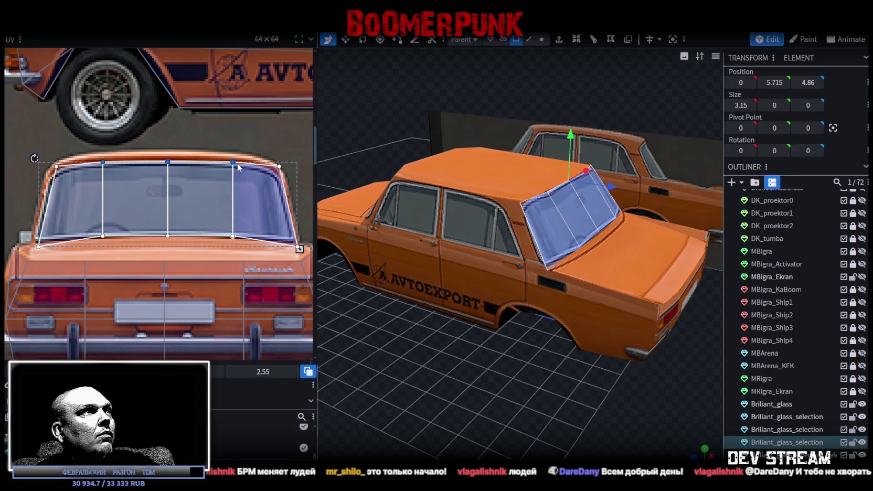
left_click_drag(234, 160, 233, 156)
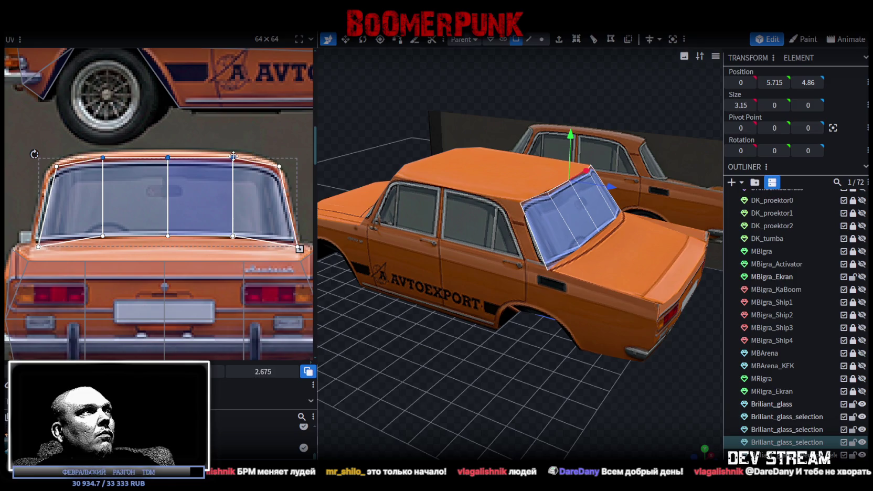
left_click(103, 235)
left_click(167, 236, "shift")
left_click_drag(232, 235, 232, 240)
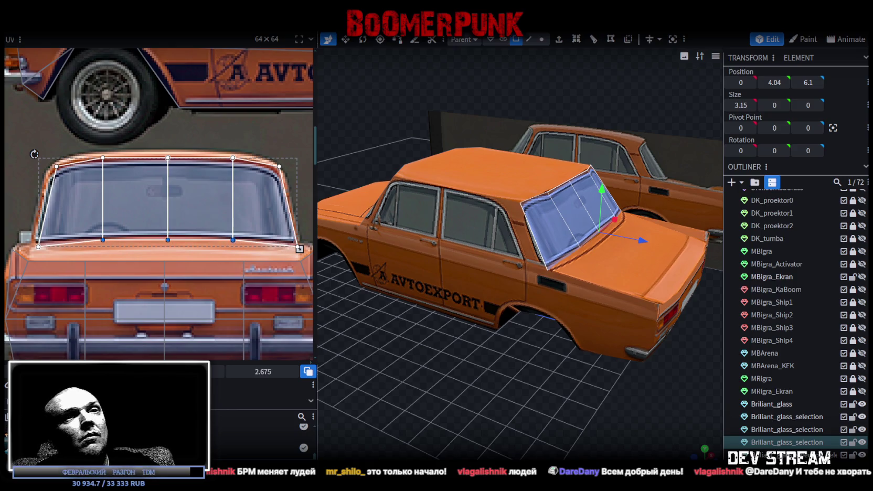
Select the trunk's top face and its thin side face.
scroll(787, 315, "down", 3)
mouse_move(504, 377)
left_mouse_down()
mouse_move(528, 388)
mouse_move(453, 397)
mouse_move(414, 359)
left_mouse_up()
left_click(411, 352)
left_click(407, 341)
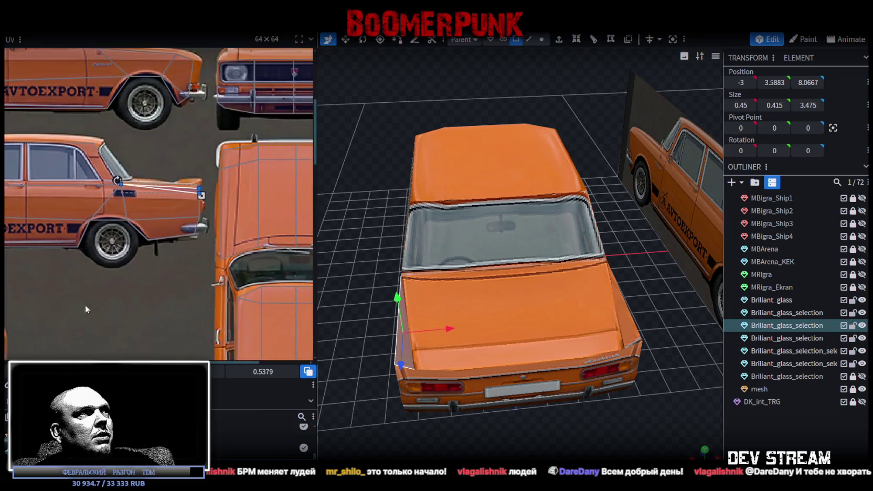
scroll(188, 183, "up", 3)
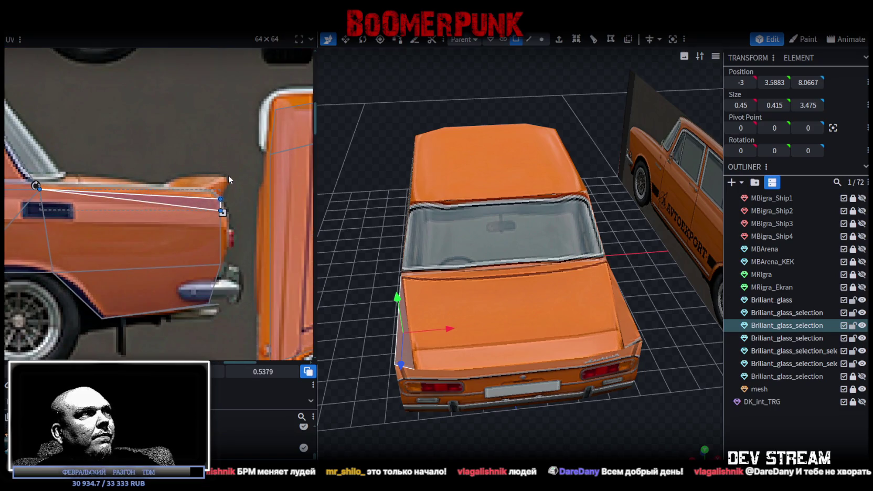
left_click_drag(367, 262, 589, 370)
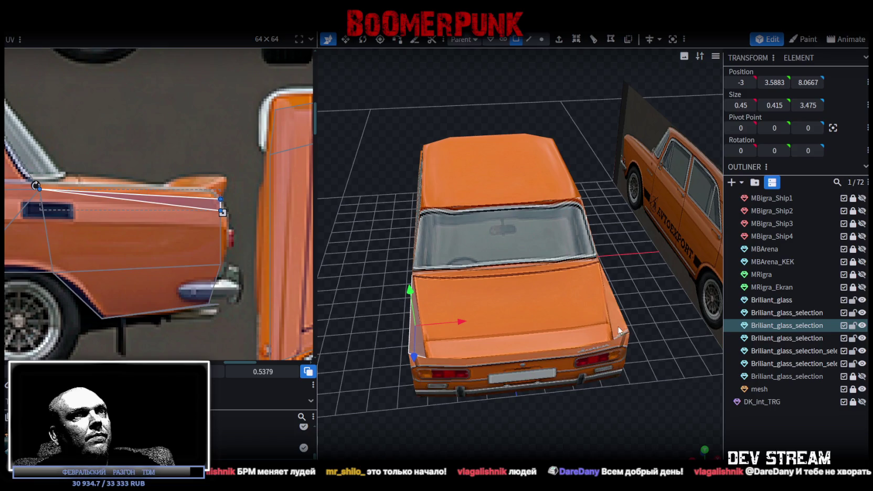
left_click(397, 257, "ctrl")
scroll(201, 213, "up", 2)
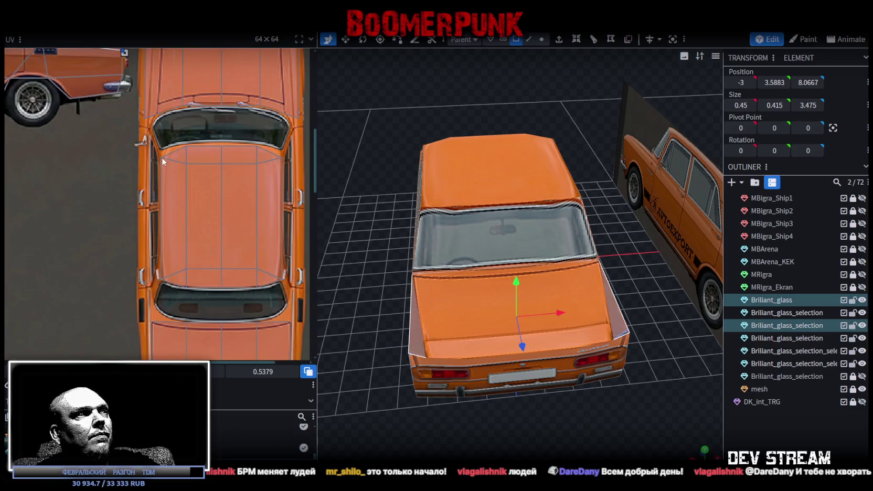
scroll(171, 209, "down", 2)
scroll(175, 194, "up", 1)
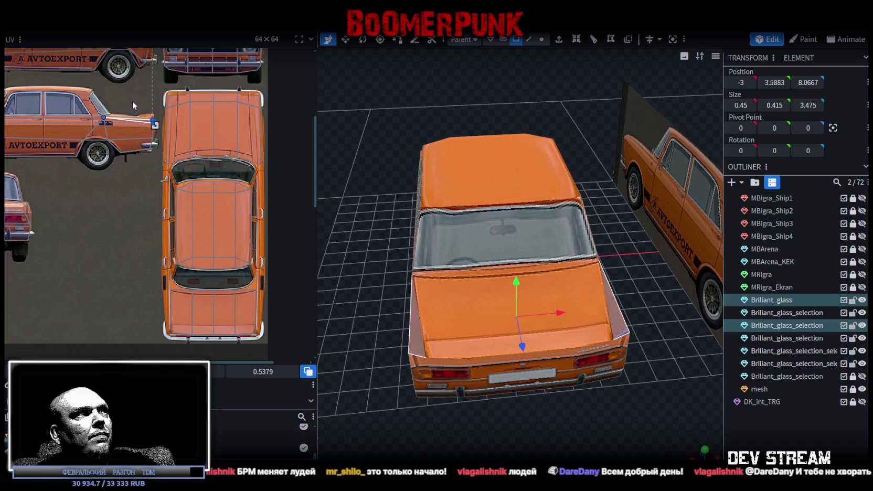
scroll(141, 97, "up", 2)
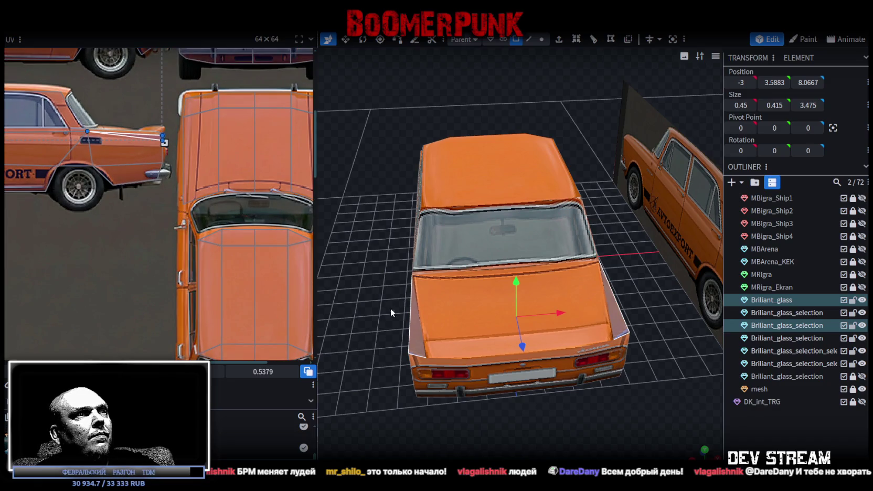
middle_click_drag(268, 315, 219, 146)
scroll(214, 264, "up", 3)
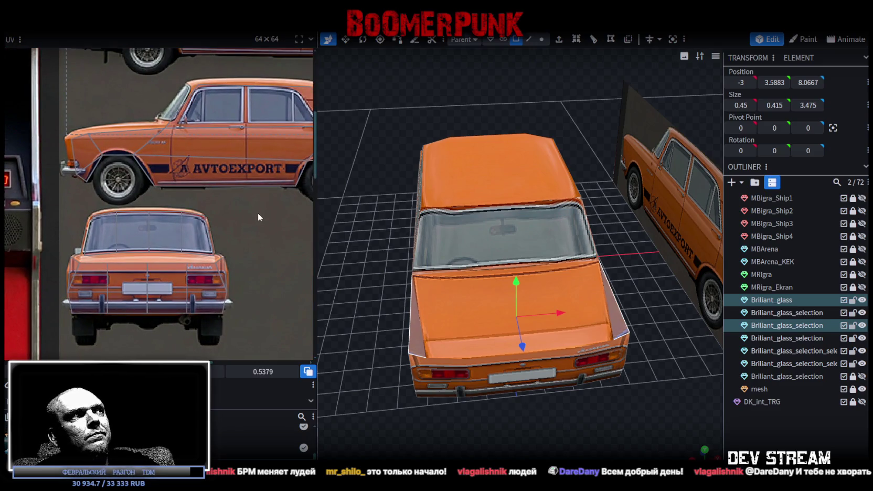
scroll(258, 213, "up", 1)
middle_click_drag(233, 216, 95, 237)
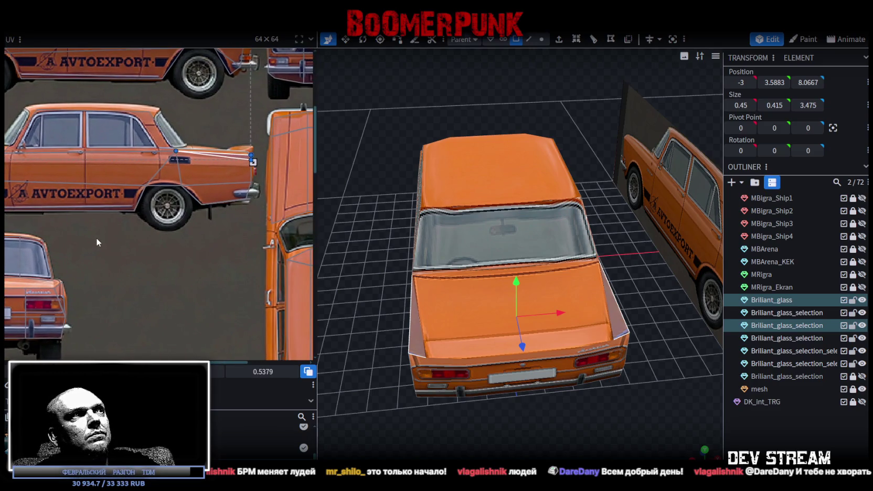
mouse_move(459, 318)
middle_mouse_down()
mouse_move(494, 405)
mouse_move(596, 370)
mouse_move(519, 383)
mouse_move(447, 370)
mouse_move(408, 382)
mouse_move(352, 379)
mouse_move(526, 352)
mouse_move(528, 340)
mouse_move(551, 354)
mouse_move(508, 372)
mouse_move(494, 309)
middle_mouse_up()
left_click(492, 246)
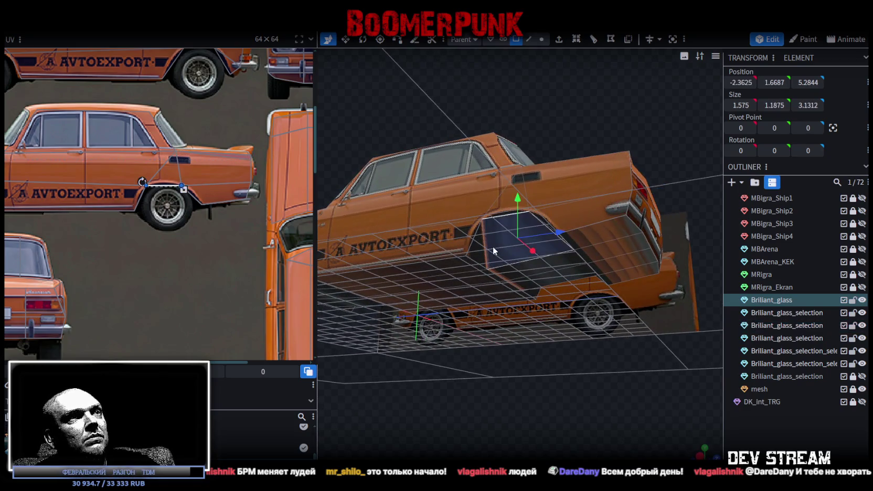
Select the rear and left-side faces of the Brilliant_glass mesh from a low tilted view.
mouse_move(291, 239)
middle_mouse_down()
mouse_move(467, 363)
mouse_move(479, 325)
mouse_move(588, 210)
middle_mouse_up()
left_click(588, 210)
left_click(601, 231, "shift")
left_click(591, 270, "shift")
left_click(566, 259, "shift")
left_click(545, 246, "shift")
left_click(543, 201, "shift")
left_click(553, 199, "shift")
left_click(522, 211, "shift")
left_click(503, 215, "shift")
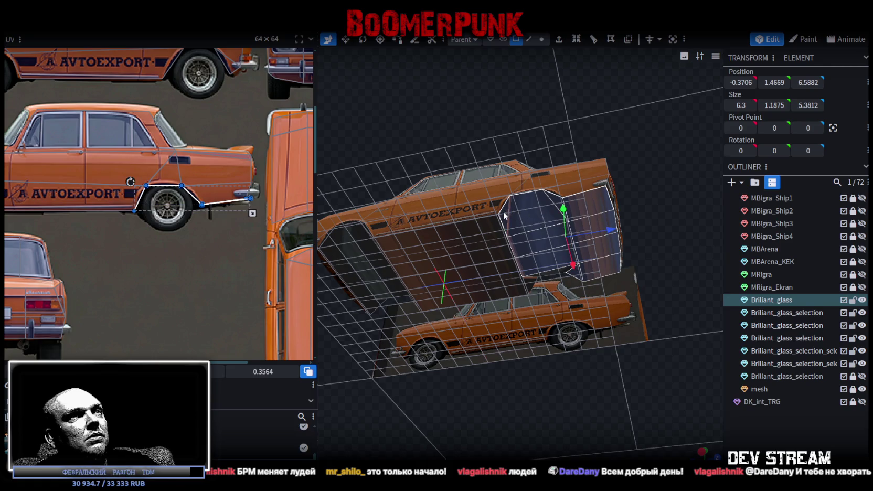
Add the top and side glass faces around the wheel arches to the selection.
middle_click_drag(573, 411, 459, 393)
left_click(522, 244, "shift")
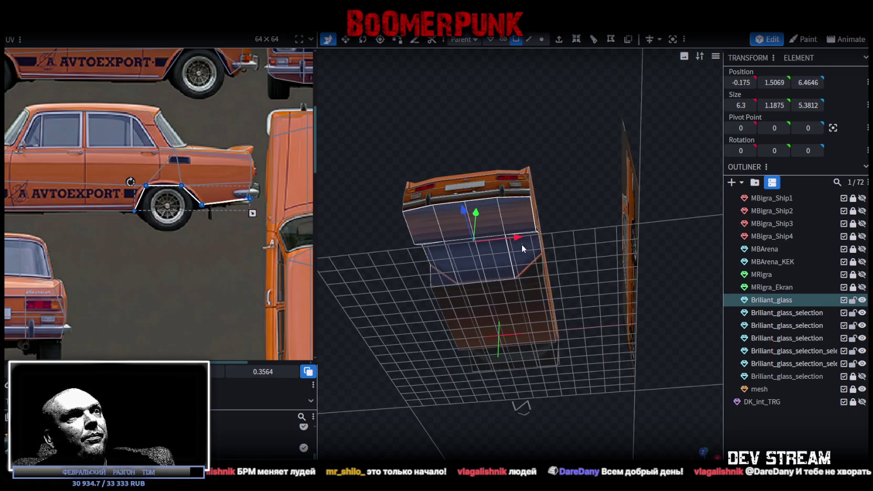
left_click(532, 265, "shift")
middle_click_drag(557, 388, 459, 380)
left_click(549, 272, "shift")
left_click(543, 300, "shift")
left_click(552, 328, "shift")
left_click(560, 333, "shift")
Add the remaining rear and wheel-arch glass faces and project their UVs from top view.
middle_click_drag(624, 374, 497, 334)
left_click(492, 316, "shift")
left_click(496, 305, "shift")
left_click(531, 317, "shift")
left_click(530, 289, "shift")
left_click(517, 273, "shift")
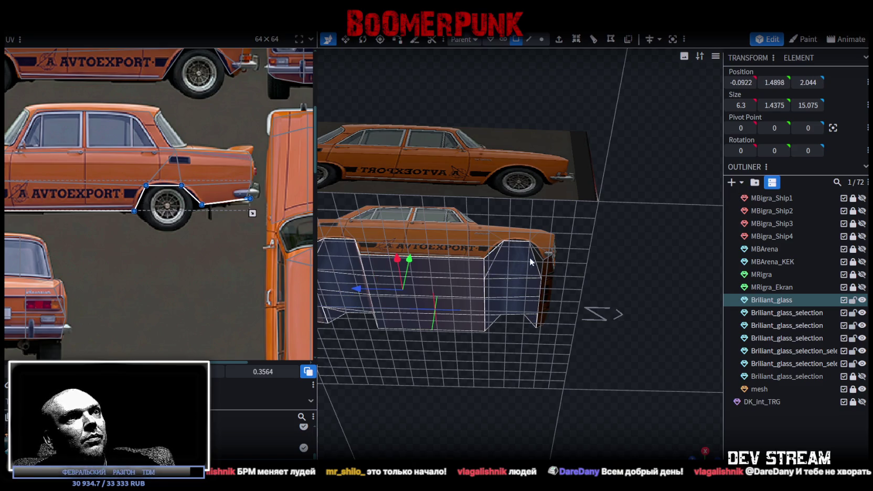
left_click(537, 259, "shift")
middle_click_drag(537, 259, 311, 384)
left_click(522, 246, "shift")
key("KP_7")
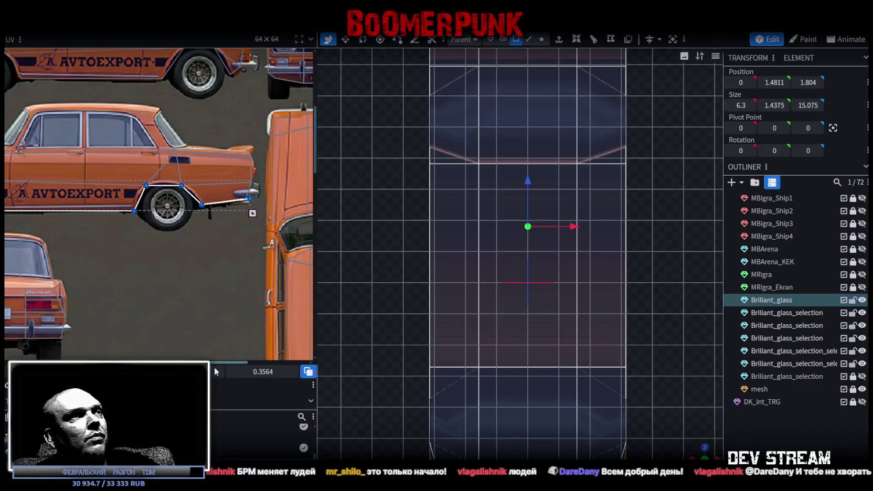
key("ctrl+v")
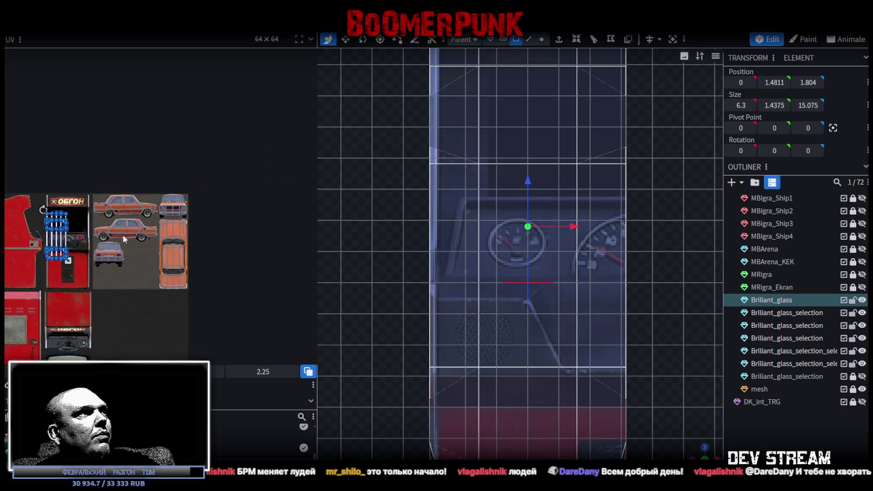
Move the glass UV mapping down onto the coin-door panel of the arcade texture.
middle_click_drag(54, 237, 238, 163)
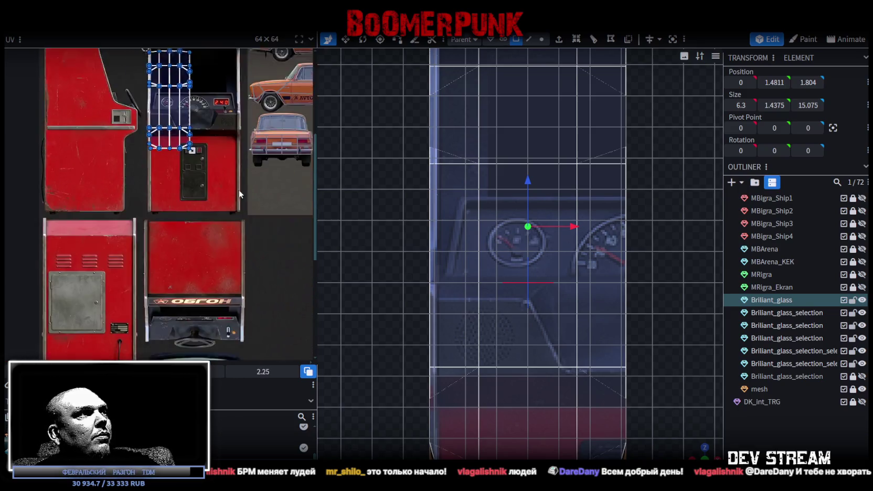
scroll(235, 158, "up", 2)
scroll(197, 227, "up", 2)
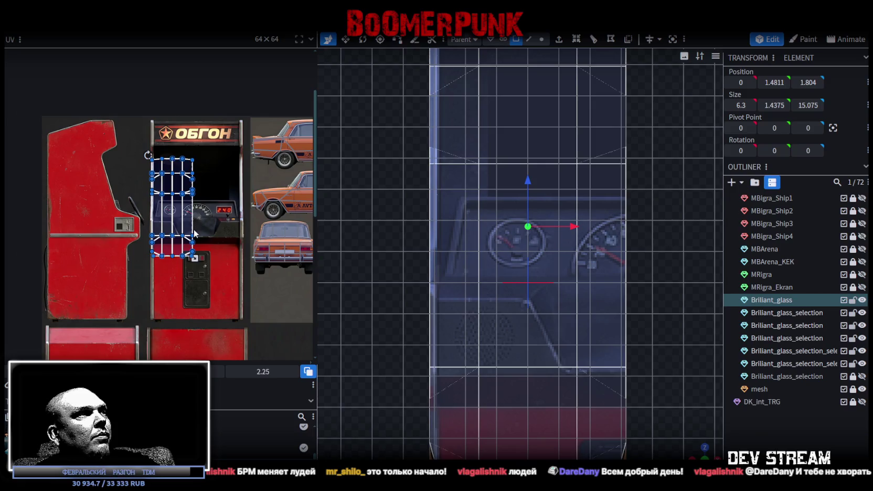
scroll(194, 233, "up", 1)
scroll(227, 268, "up", 1)
scroll(218, 202, "up", 1)
left_click_drag(176, 199, 225, 249)
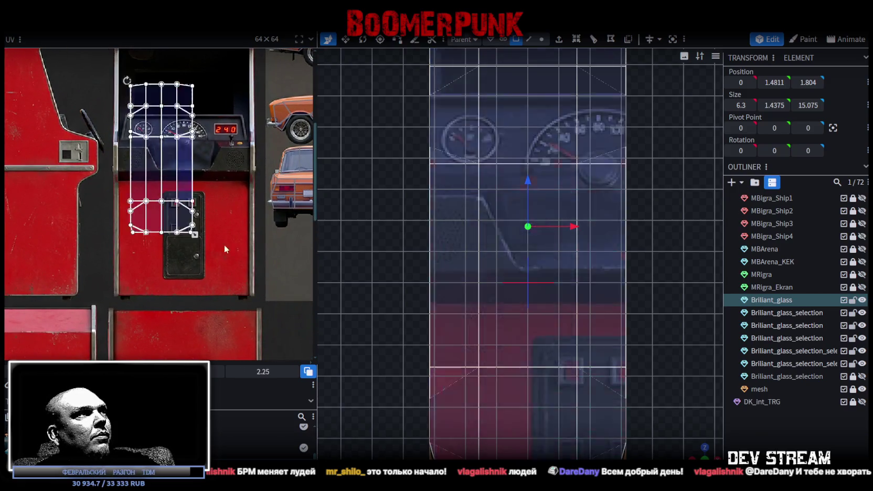
left_click_drag(178, 220, 205, 326)
scroll(178, 193, "up", 2)
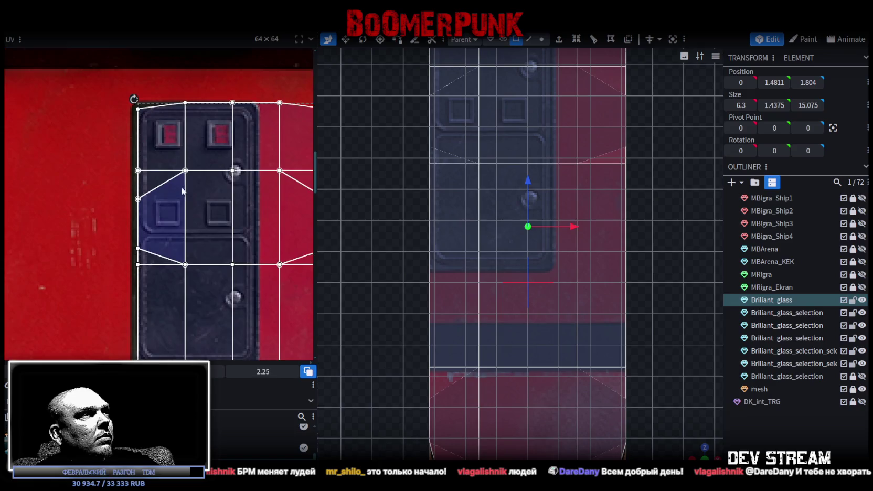
left_click_drag(179, 193, 165, 134)
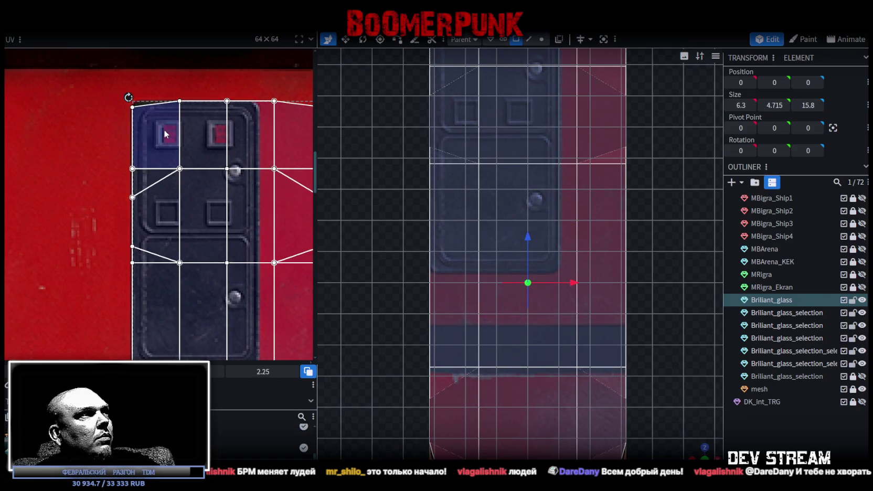
Shrink the glass UVs to fit the coin door and check the result in perspective.
scroll(191, 255, "down", 1)
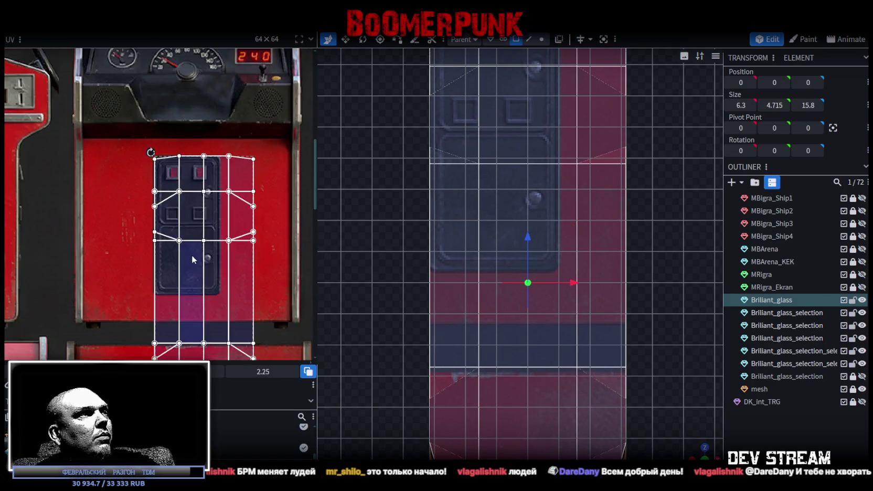
scroll(215, 295, "down", 1)
left_click_drag(230, 334, 191, 245)
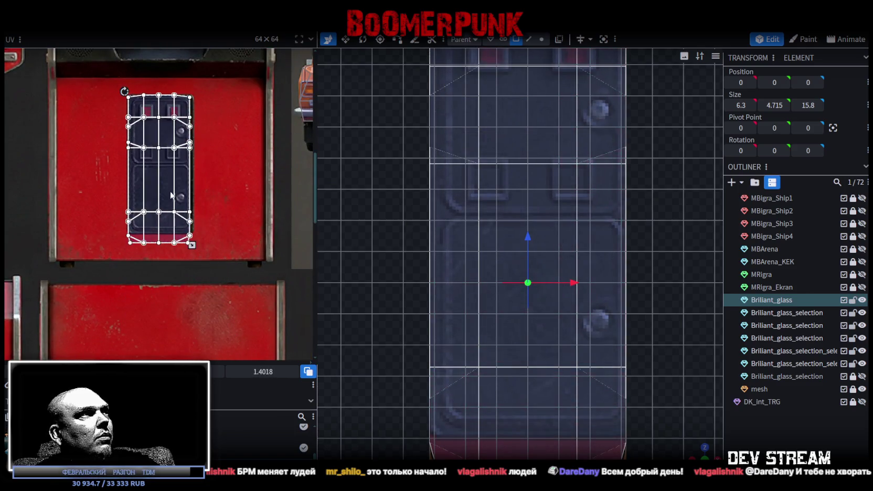
left_click_drag(133, 111, 140, 120)
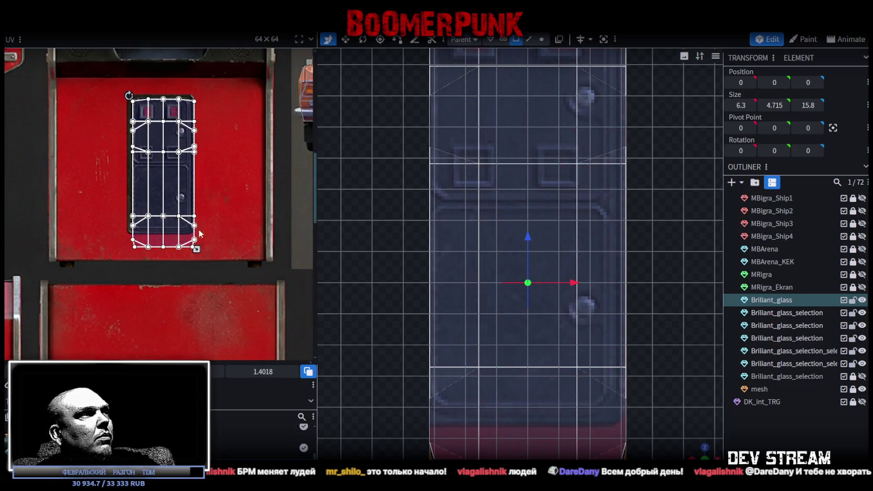
mouse_move(196, 248)
left_mouse_down()
mouse_move(187, 237)
mouse_move(195, 233)
left_mouse_up()
scroll(187, 236, "up", 1)
scroll(184, 221, "up", 1)
scroll(200, 228, "down", 3)
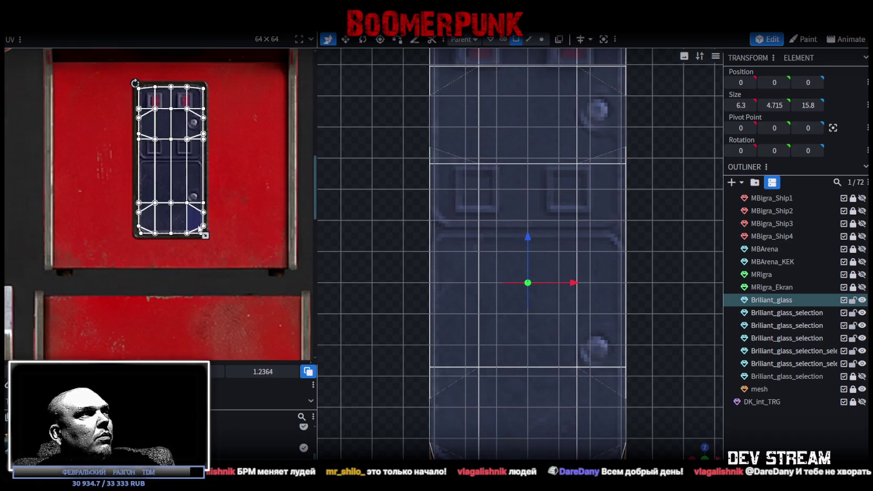
scroll(506, 308, "down", 2)
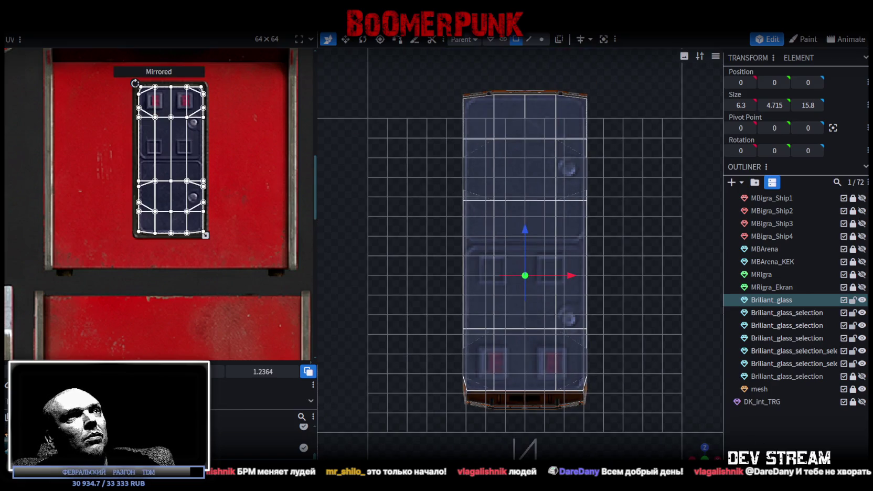
left_click_drag(524, 341, 399, 327)
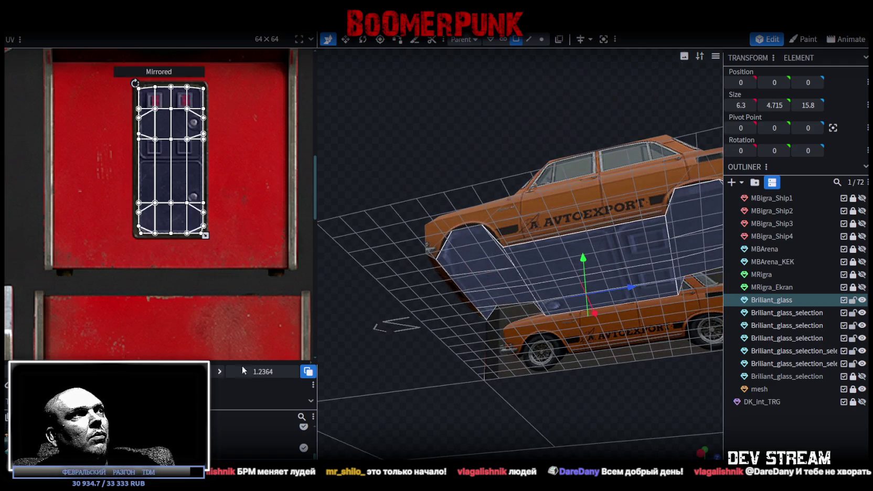
mouse_move(465, 374)
left_mouse_down()
mouse_move(459, 384)
mouse_move(516, 390)
mouse_move(494, 397)
mouse_move(483, 420)
mouse_move(493, 427)
mouse_move(539, 409)
mouse_move(522, 400)
left_mouse_up()
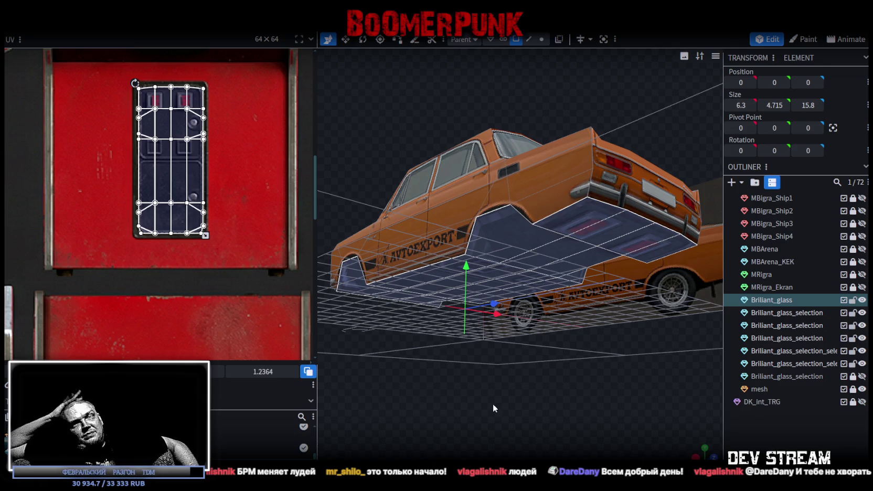
mouse_move(469, 366)
left_mouse_down()
mouse_move(455, 332)
mouse_move(648, 385)
left_mouse_up()
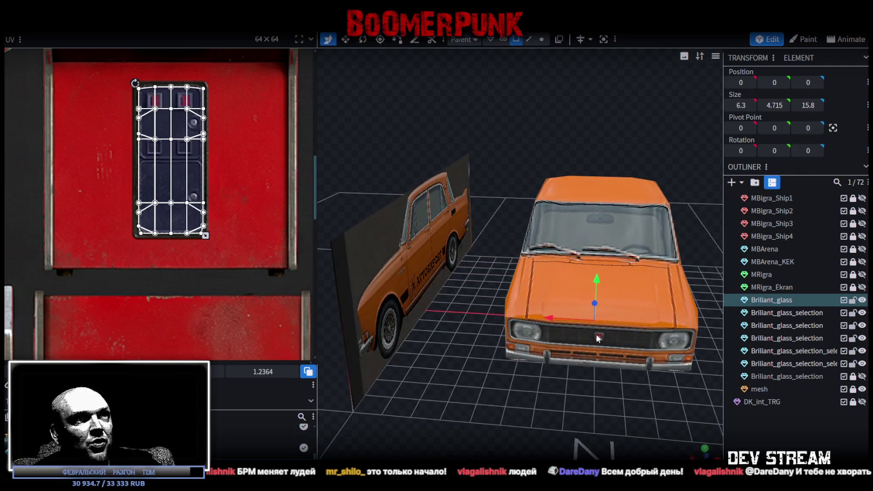
Select the front, rear-light and side glass pieces, and pan the UV editor to the car photos.
left_click(588, 367)
left_click_drag(571, 417, 536, 411)
left_click_drag(493, 397, 433, 361)
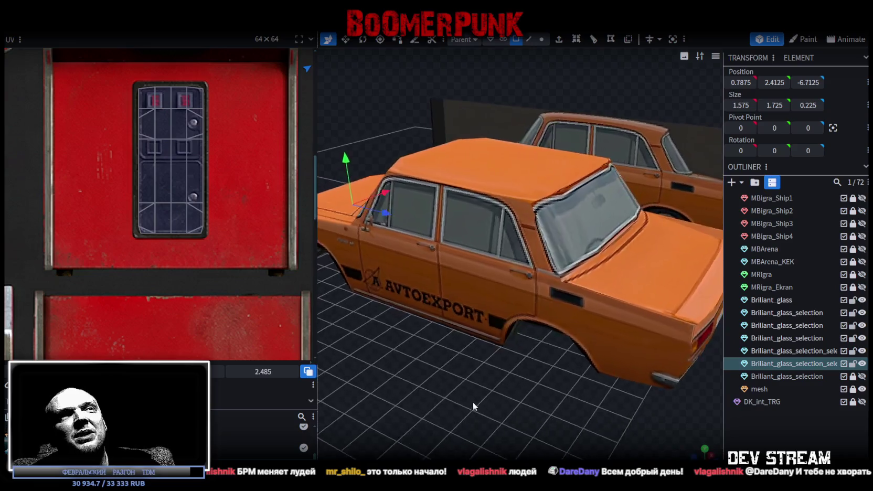
left_click(485, 310)
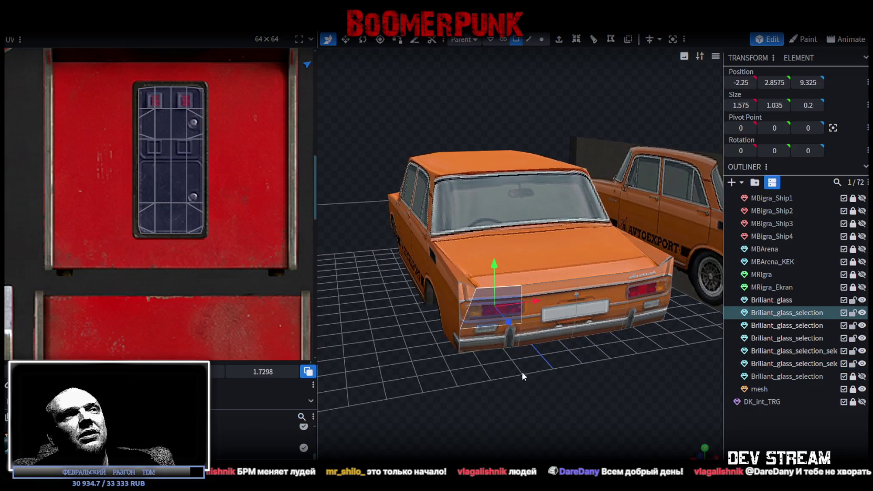
mouse_move(521, 371)
left_mouse_down()
mouse_move(547, 350)
mouse_move(573, 363)
mouse_move(680, 379)
mouse_move(588, 377)
mouse_move(551, 364)
mouse_move(559, 349)
mouse_move(546, 335)
mouse_move(620, 352)
mouse_move(504, 358)
mouse_move(503, 375)
mouse_move(522, 362)
mouse_move(502, 371)
mouse_move(498, 352)
mouse_move(474, 338)
mouse_move(488, 354)
mouse_move(467, 386)
left_mouse_up()
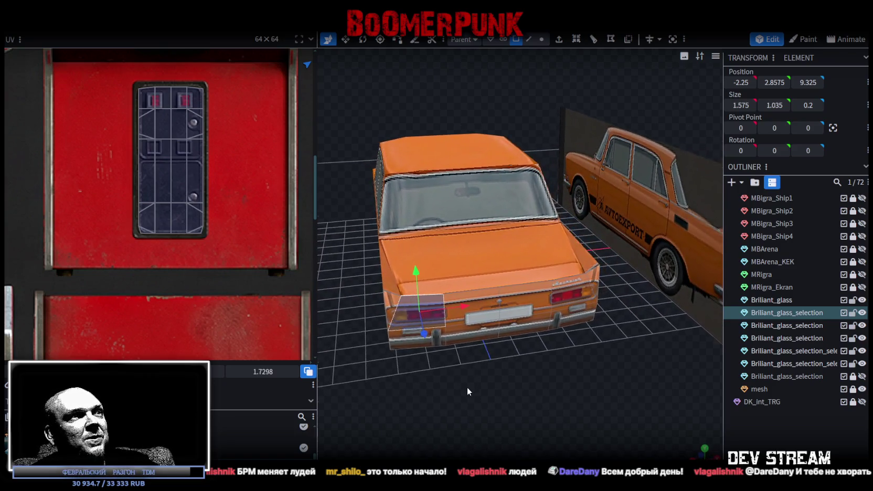
left_click(393, 308)
scroll(206, 185, "down", 3)
scroll(270, 144, "up", 2)
middle_click_drag(270, 144, 186, 220)
left_click(591, 283, "shift")
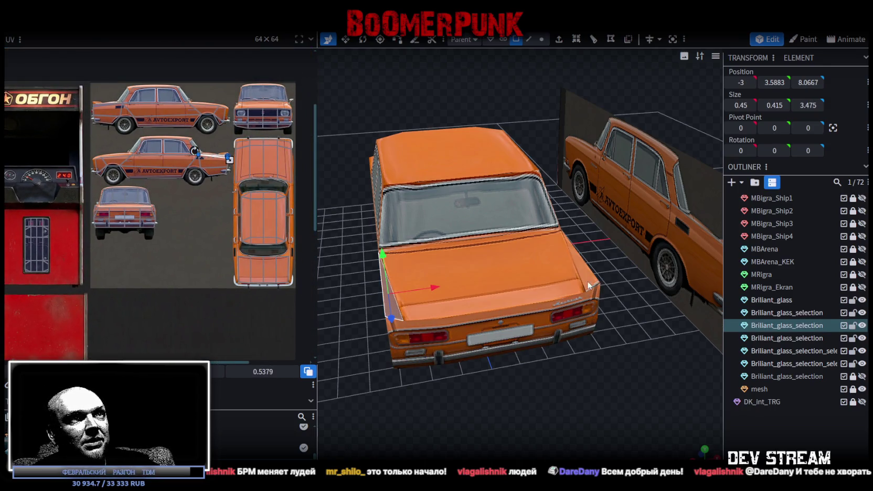
Select all six car glass pieces in the Outliner.
left_click(790, 313, "ctrl")
left_click(795, 339, "ctrl")
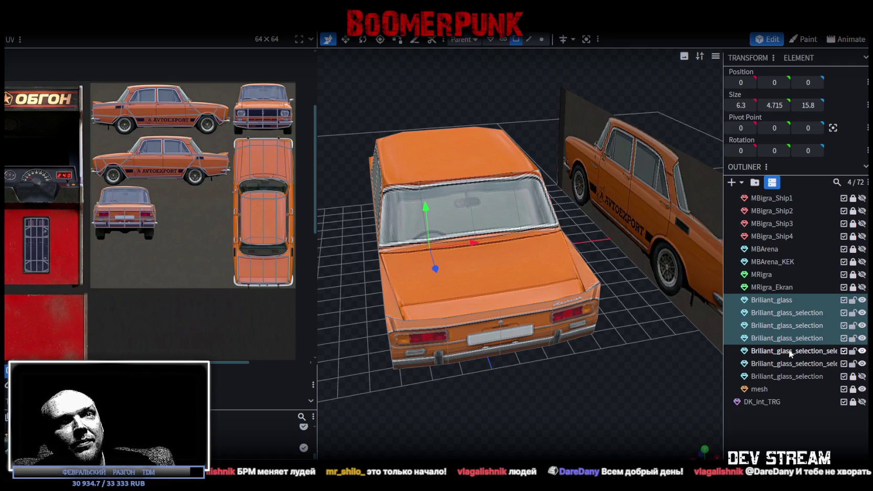
left_click(790, 352, "ctrl")
left_click(789, 364, "ctrl")
mouse_move(629, 336)
left_mouse_down()
mouse_move(720, 361)
mouse_move(700, 401)
left_mouse_up()
Merge the selected glass meshes into one and name it MRIgra_Player.
right_click(772, 303)
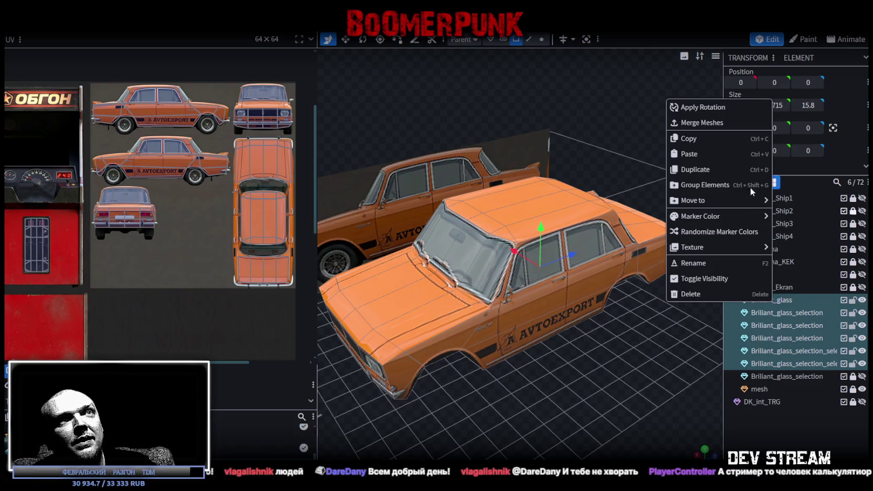
left_click(705, 123)
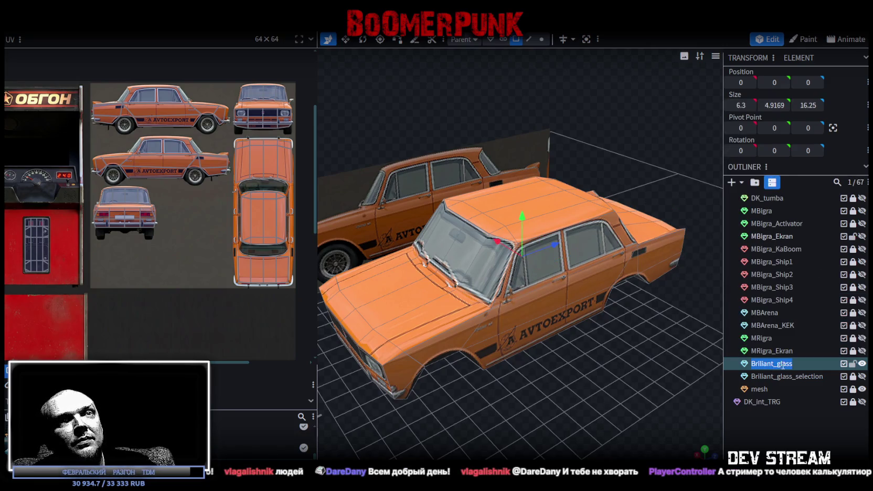
type("MRig")
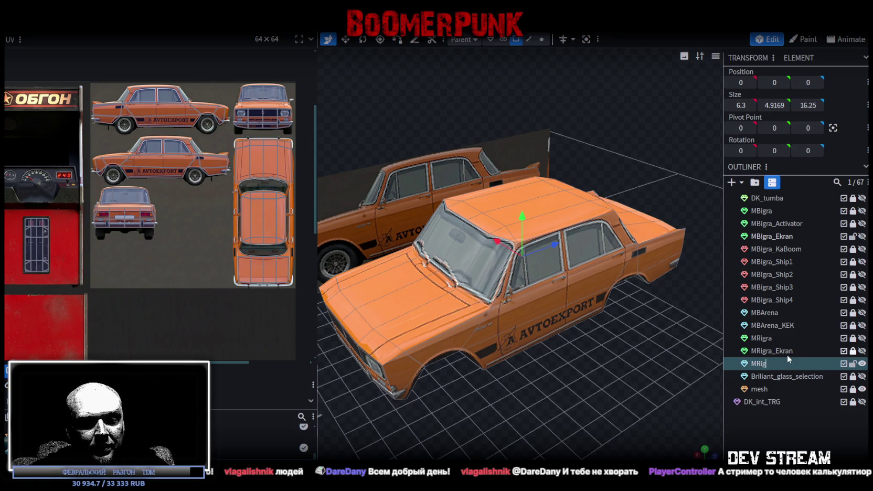
type("ra_Player")
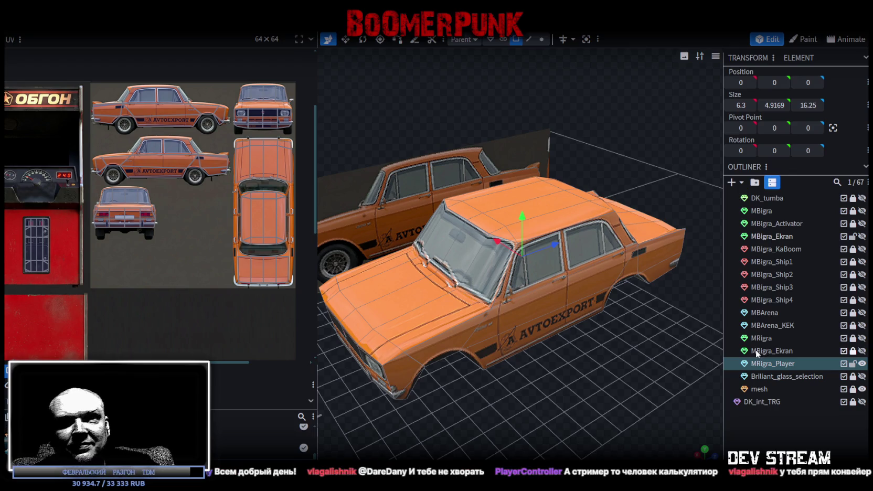
scroll(542, 350, "down", 2)
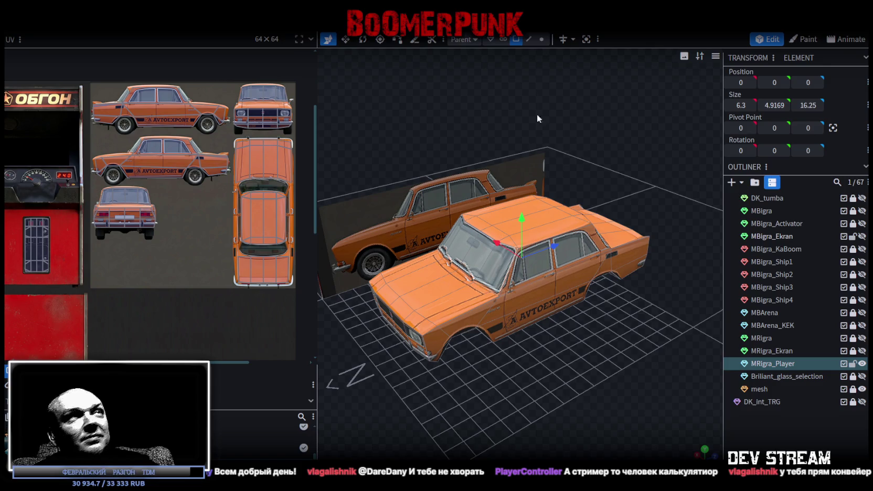
In vertex mode, nudge the vertices and accept Auto Fix to weld 77 duplicates at 62 locations.
left_click(541, 40)
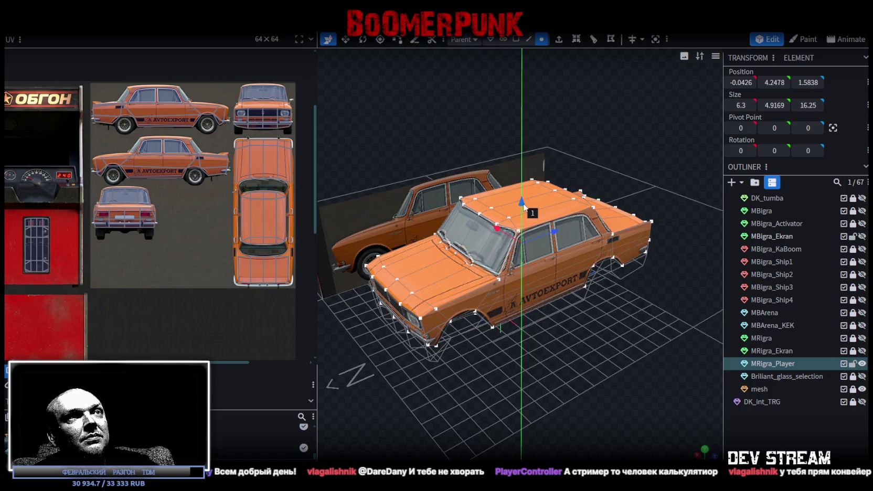
left_click_drag(522, 219, 525, 221)
key("Return")
mouse_move(446, 318)
left_mouse_down()
mouse_move(560, 373)
mouse_move(574, 293)
mouse_move(606, 353)
mouse_move(390, 326)
mouse_move(385, 334)
mouse_move(643, 341)
mouse_move(656, 332)
mouse_move(587, 366)
mouse_move(463, 402)
mouse_move(523, 361)
mouse_move(494, 369)
mouse_move(549, 343)
left_mouse_up()
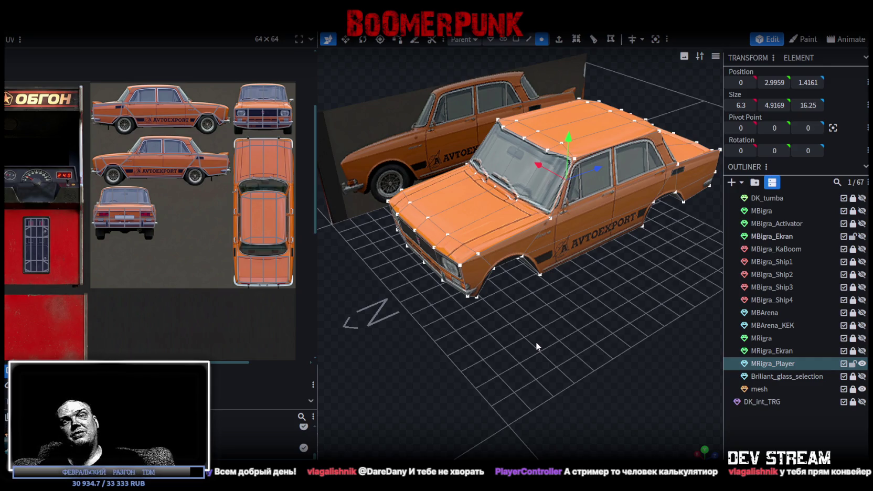
Inspect the merged car from side and angled views, then select the windshield face's UVs.
key("KP_3")
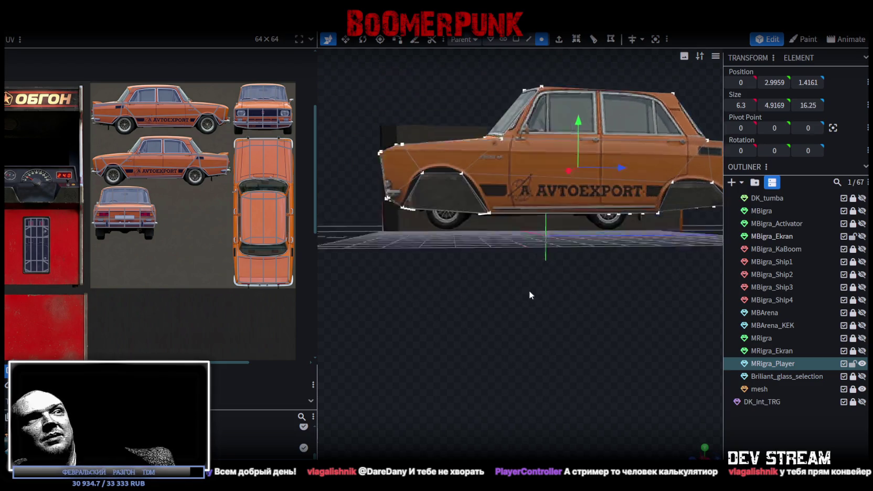
mouse_move(528, 295)
left_mouse_down()
mouse_move(599, 235)
mouse_move(557, 273)
mouse_move(551, 315)
mouse_move(566, 334)
mouse_move(638, 354)
mouse_move(643, 335)
mouse_move(564, 324)
left_mouse_up()
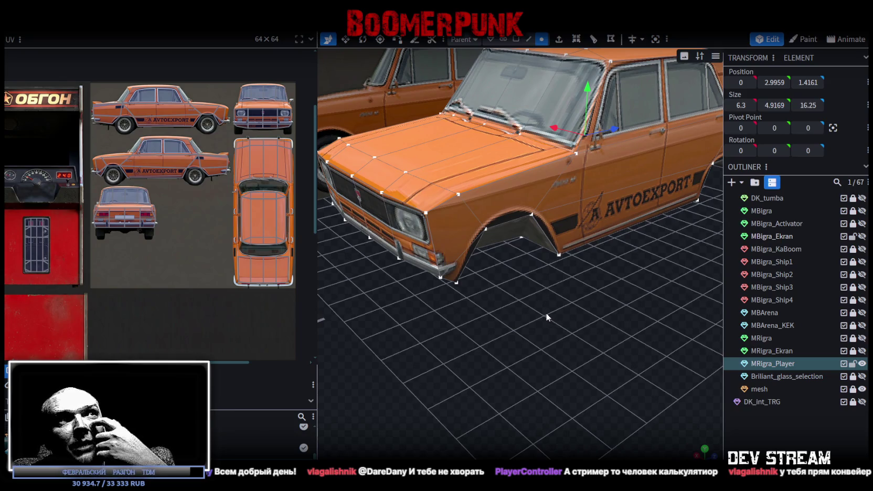
left_click_drag(546, 317, 536, 314)
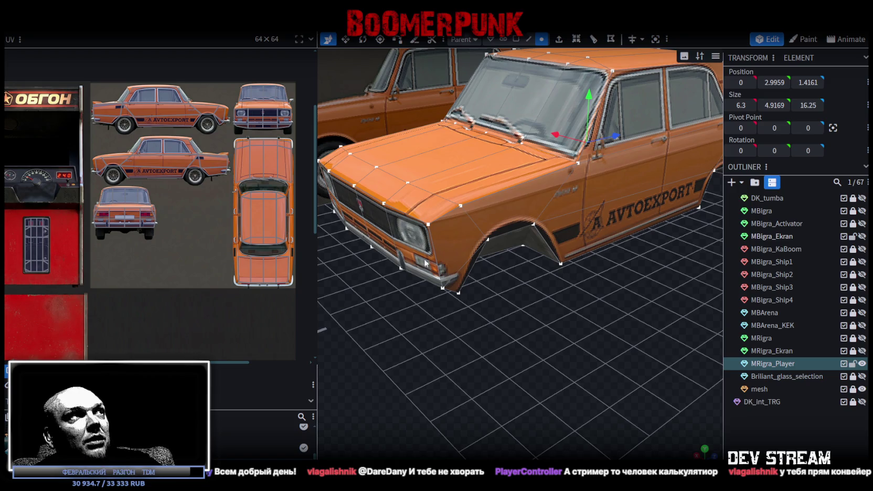
scroll(181, 72, "up", 3)
scroll(264, 150, "up", 3)
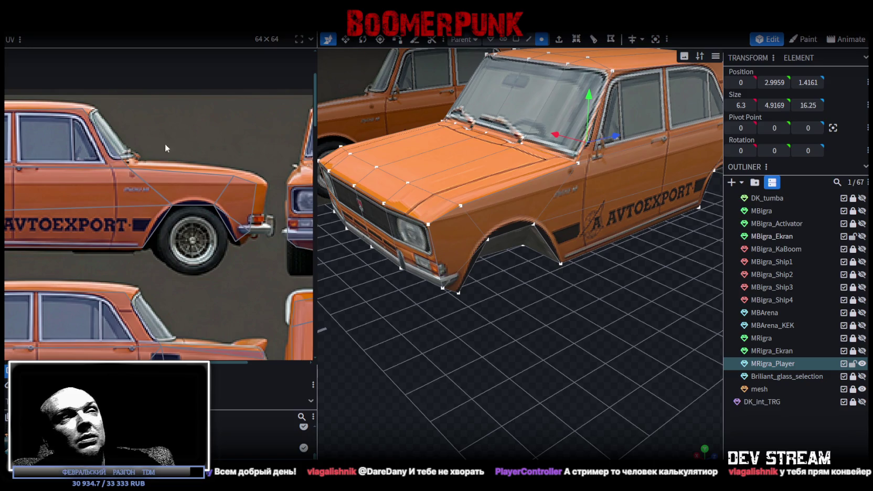
left_click_drag(527, 305, 517, 307)
scroll(102, 112, "up", 3)
scroll(182, 124, "up", 1)
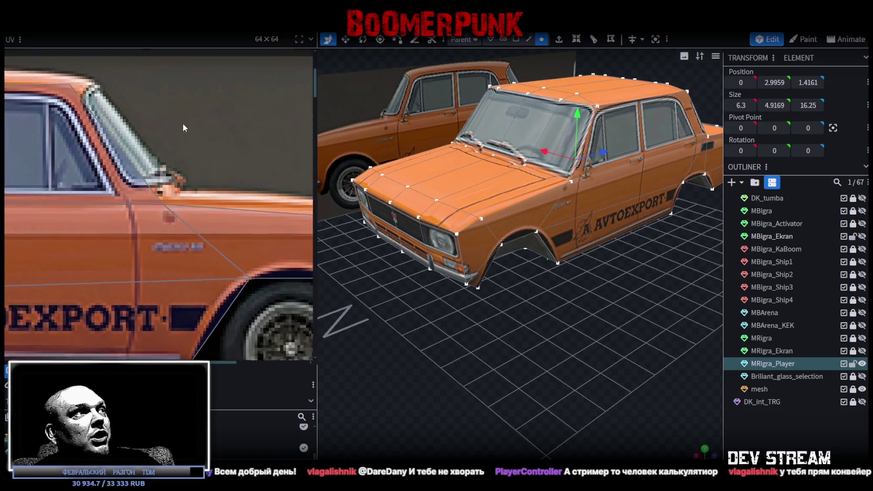
scroll(183, 131, "left", 1)
scroll(168, 115, "down", 1)
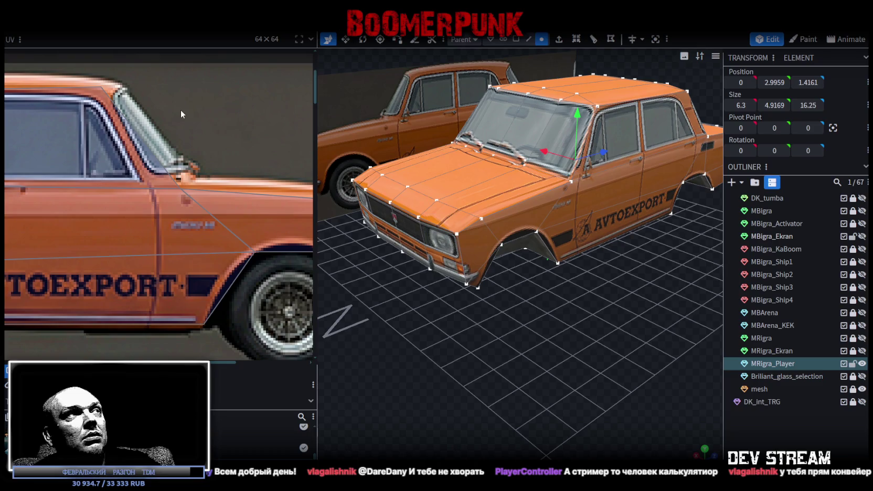
scroll(231, 131, "down", 1)
scroll(212, 153, "down", 2)
scroll(197, 210, "down", 1)
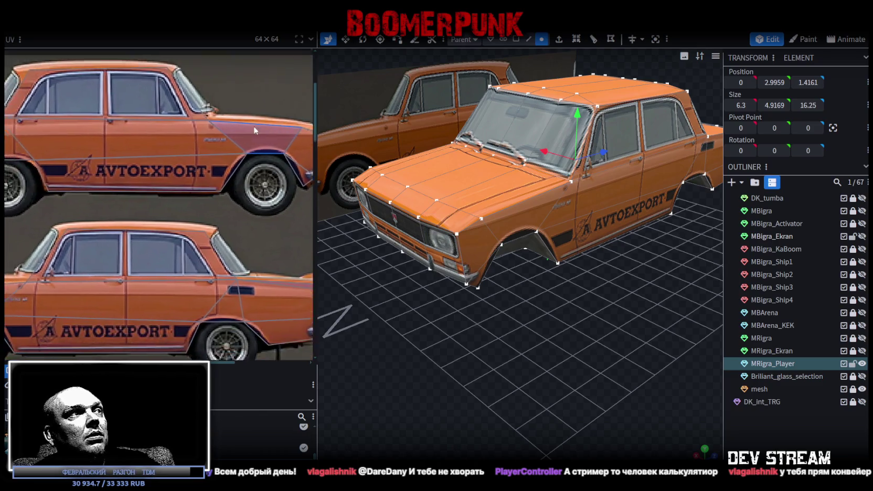
scroll(184, 258, "down", 1)
scroll(158, 267, "down", 2)
scroll(173, 220, "up", 1)
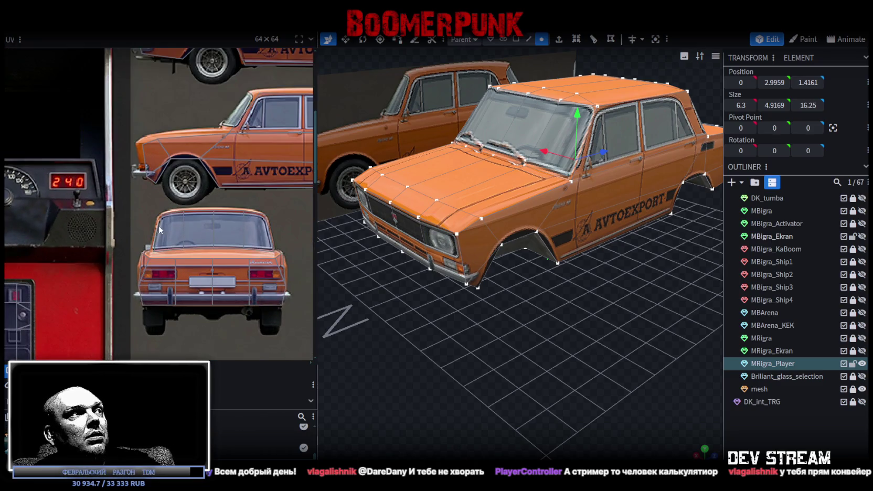
scroll(79, 229, "up", 1)
scroll(160, 188, "up", 2)
left_click(160, 121)
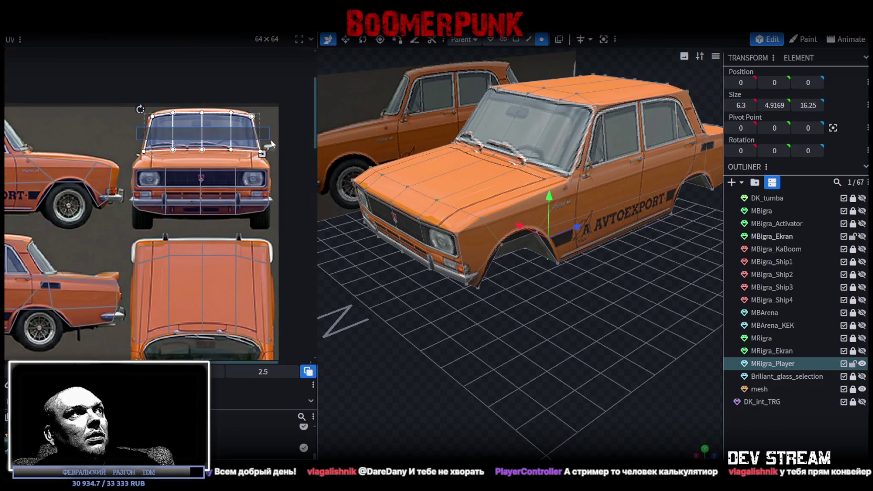
Slide the windshield UVs over the front photo and pick the right windshield face's corner.
scroll(160, 121, "up", 3)
mouse_move(144, 152)
left_mouse_down()
mouse_move(271, 213)
mouse_move(238, 214)
left_mouse_up()
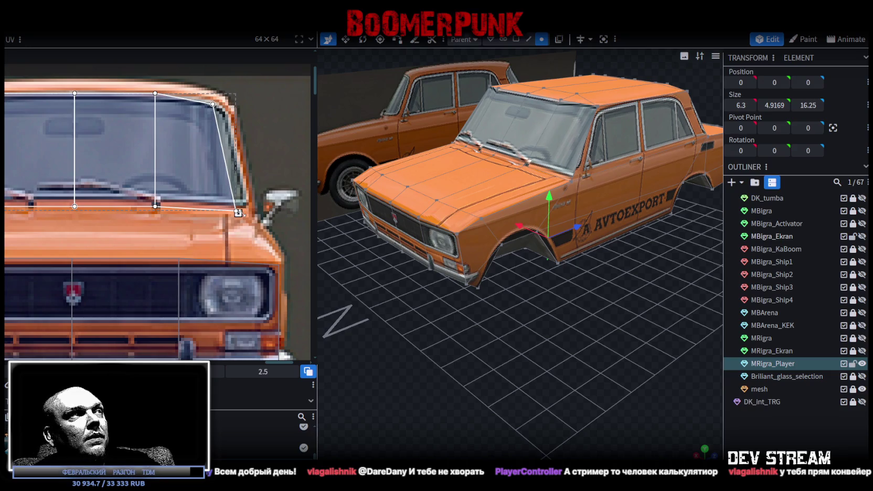
left_click(155, 93)
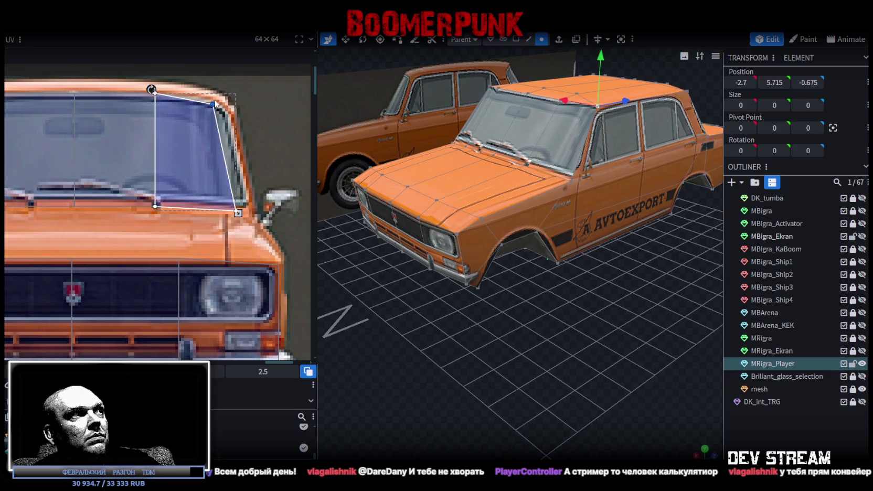
left_click(214, 104)
left_click(199, 126)
left_click(214, 91)
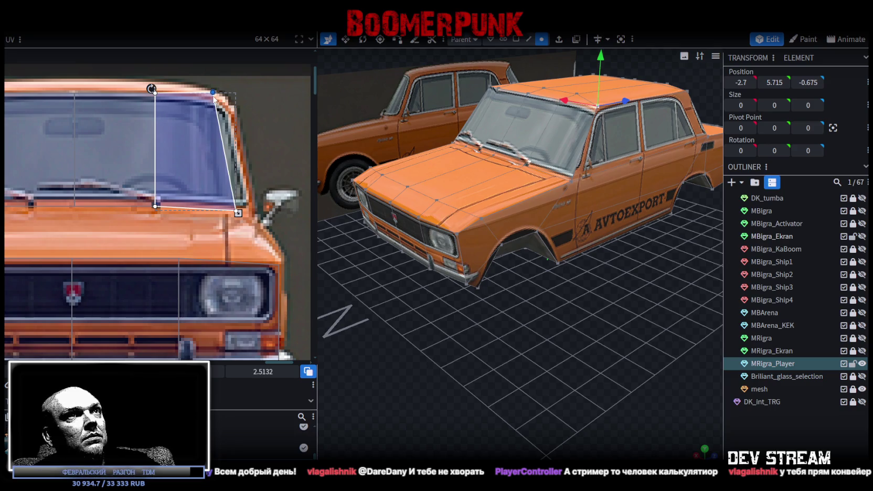
Raise the left windshield face's top-left corner to the photo's windshield top edge.
left_click_drag(547, 333, 409, 247)
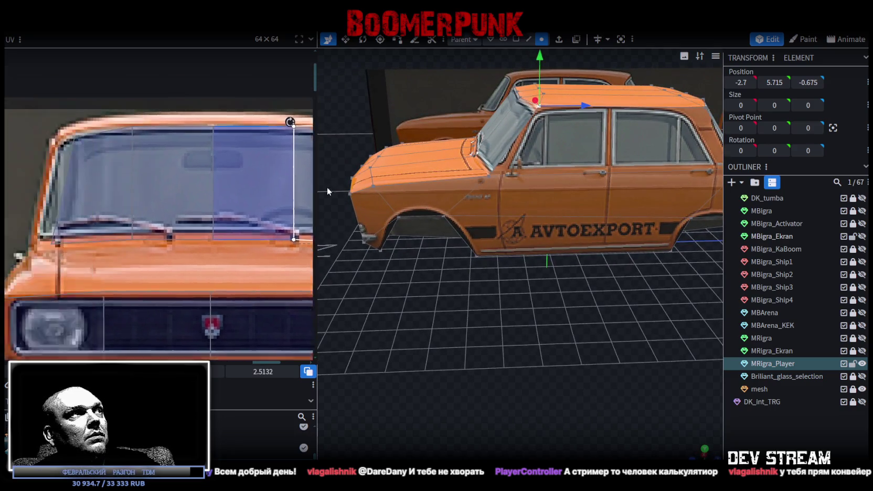
left_click(161, 153)
left_click(147, 140)
left_click_drag(147, 140, 148, 136)
scroll(154, 182, "down", 2)
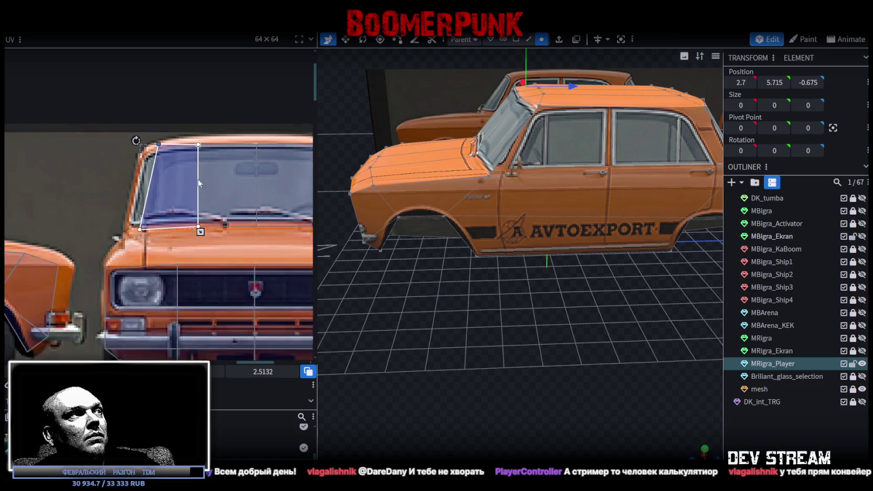
scroll(154, 182, "down", 3)
Align the windshield's bottom row with the photo's lower edge and shift the mapping up slightly.
mouse_move(404, 236)
left_mouse_down()
mouse_move(526, 309)
mouse_move(540, 299)
left_mouse_up()
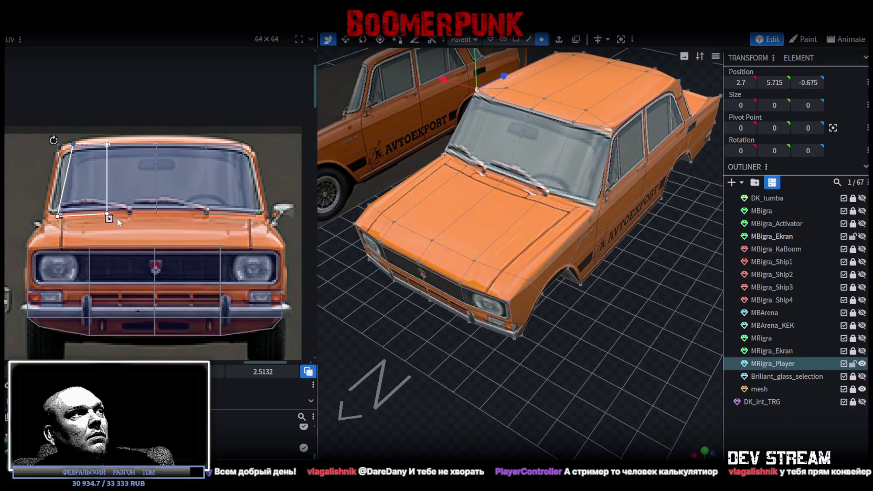
mouse_move(49, 209)
left_mouse_down()
mouse_move(278, 227)
mouse_move(259, 221)
left_mouse_up()
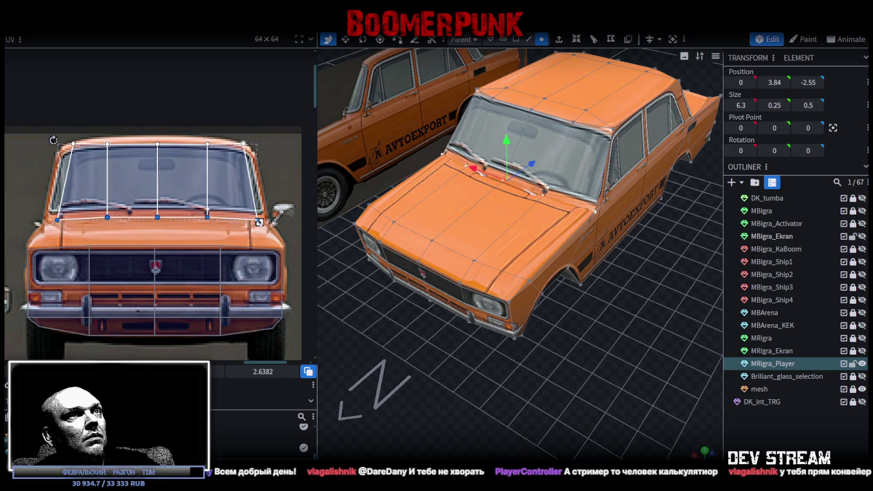
key("ctrl+z")
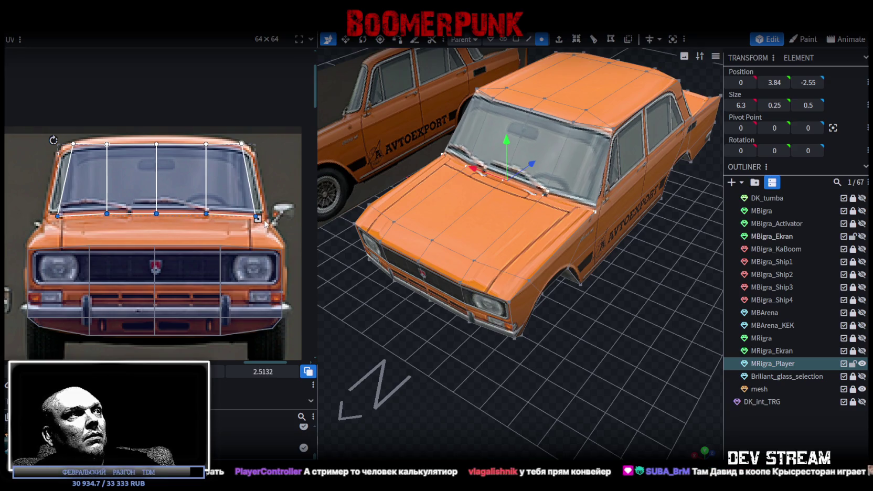
left_click_drag(258, 218, 252, 220)
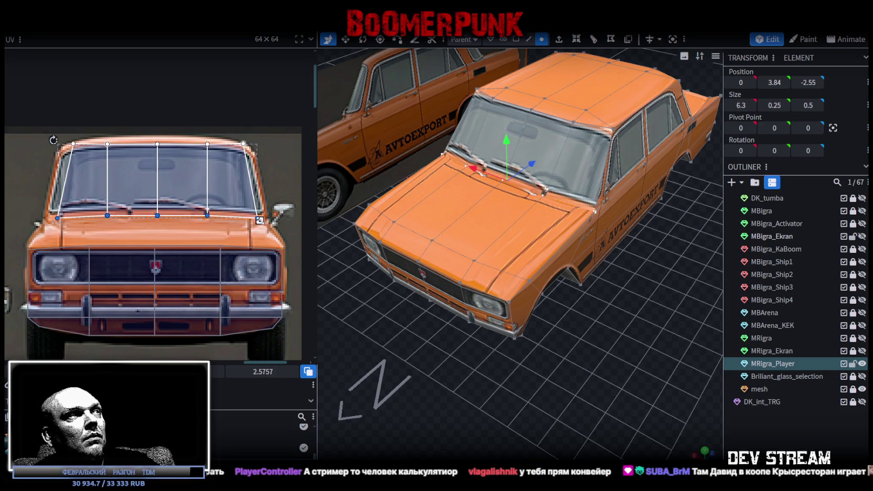
left_click_drag(171, 176, 170, 172)
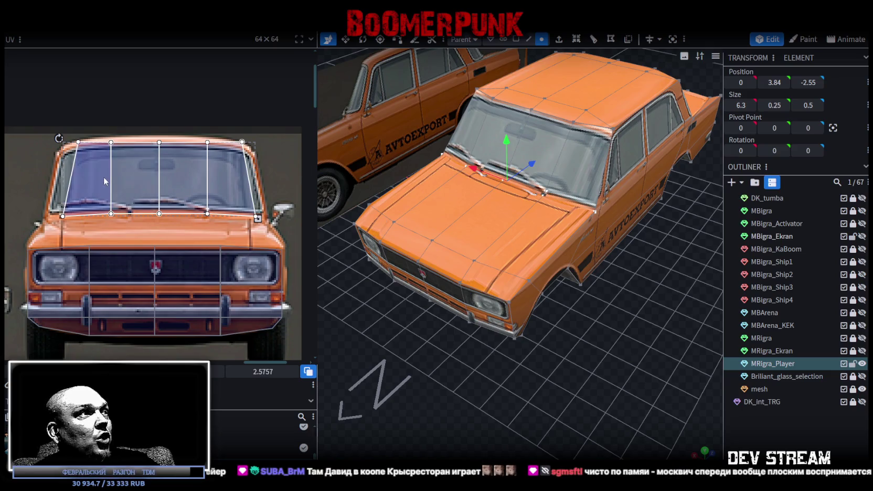
Turn the car to face the front to check the mapped windshield.
scroll(123, 180, "up", 2)
scroll(123, 180, "down", 3)
scroll(520, 295, "down", 2)
mouse_move(520, 292)
left_mouse_down()
mouse_move(605, 334)
mouse_move(615, 316)
mouse_move(573, 331)
mouse_move(466, 314)
mouse_move(452, 303)
mouse_move(543, 321)
mouse_move(495, 346)
mouse_move(546, 336)
left_mouse_up()
scroll(154, 184, "down", 3)
scroll(154, 184, "up", 2)
scroll(154, 184, "up", 2)
scroll(129, 190, "up", 2)
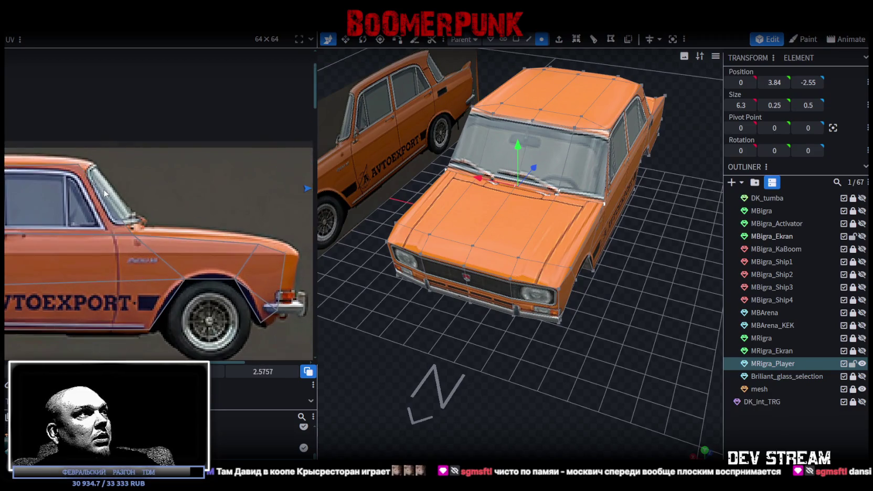
Drag the A-pillar face's corner points onto the pillar in the side-view photo.
mouse_move(436, 231)
left_mouse_down()
mouse_move(496, 300)
mouse_move(713, 303)
mouse_move(729, 315)
left_mouse_up()
scroll(71, 164, "up", 3)
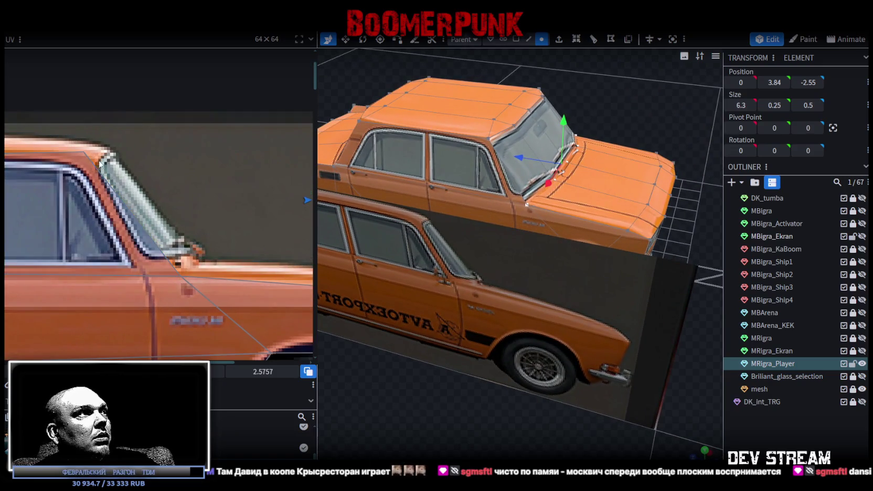
left_click(71, 164)
left_click(77, 163)
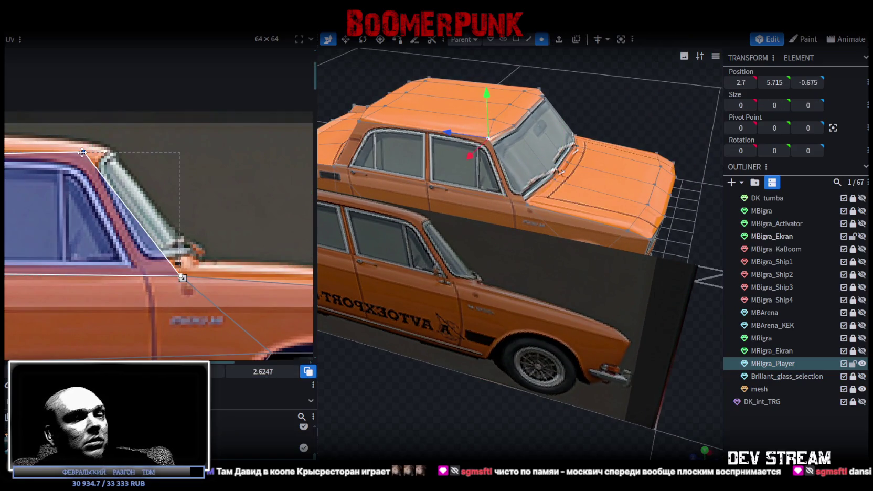
left_click_drag(83, 152, 102, 146)
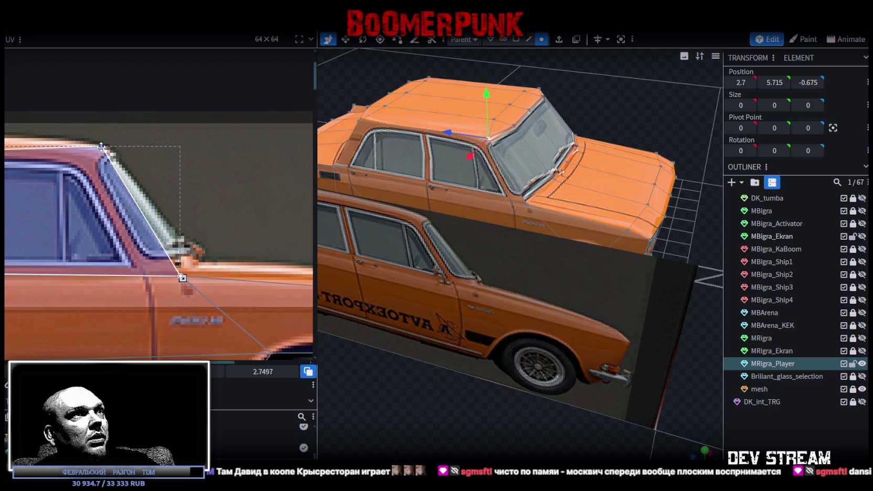
scroll(131, 200, "down", 3)
left_click(169, 225)
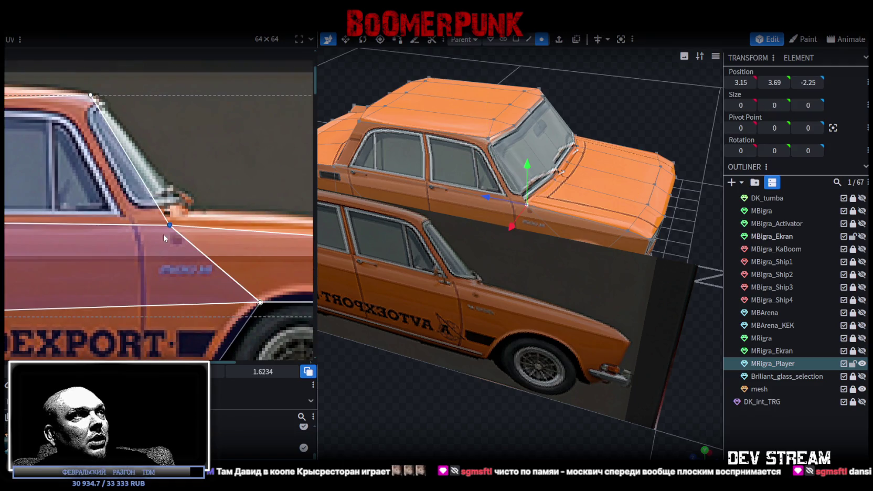
left_click_drag(170, 224, 170, 222)
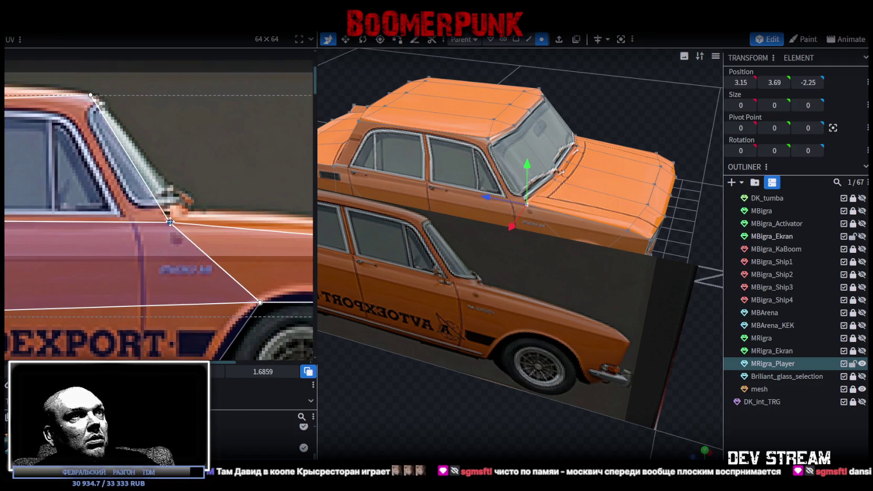
scroll(188, 210, "down", 5)
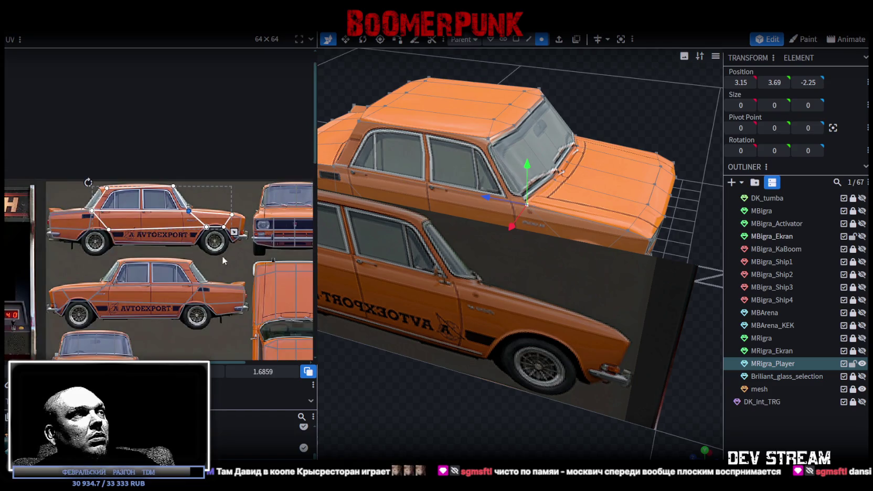
scroll(83, 196, "up", 5)
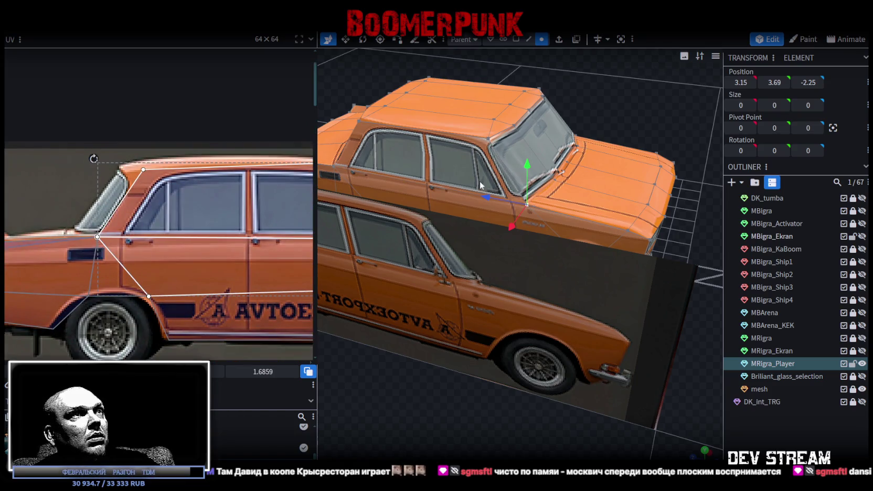
On the other side, move the A-pillar and front fender points together to match the photo.
left_click_drag(480, 184, 228, 120)
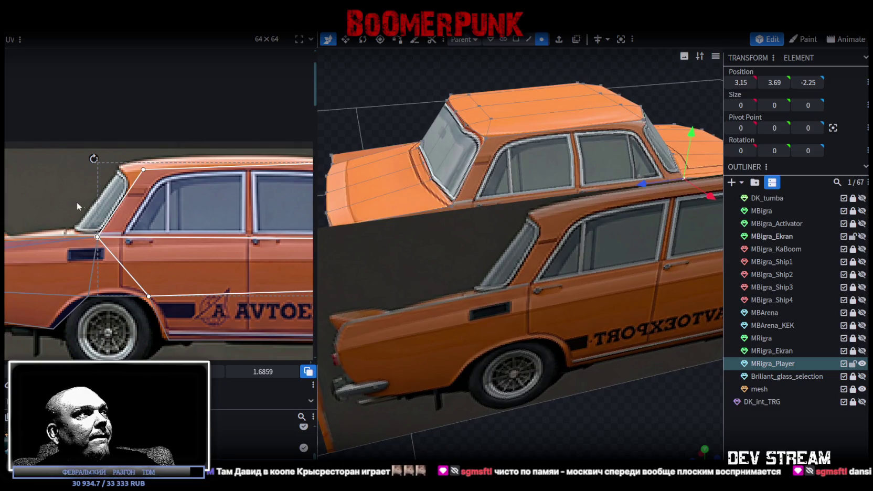
scroll(77, 202, "down", 3)
scroll(77, 188, "up", 3)
left_click(163, 254)
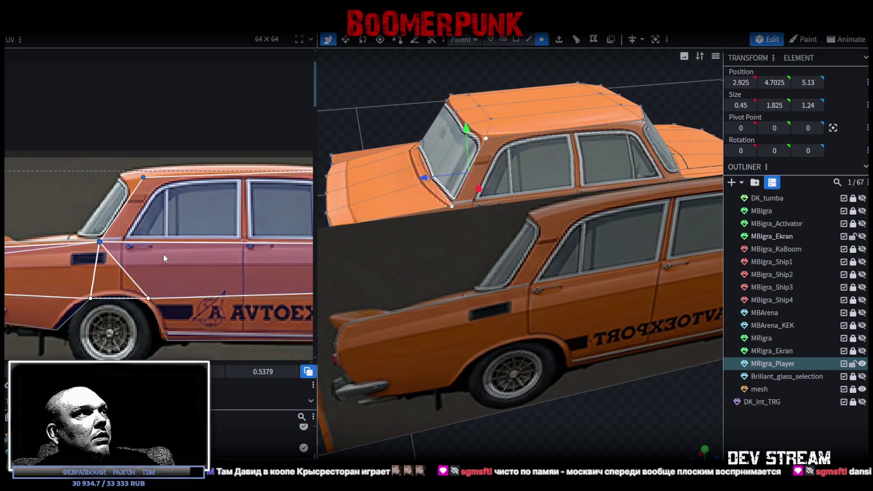
left_click(97, 283)
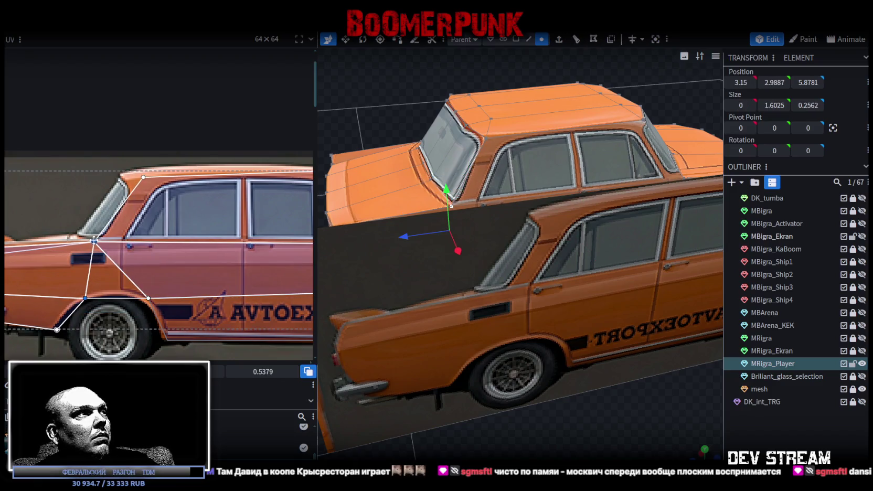
mouse_move(67, 153)
left_mouse_down()
mouse_move(134, 309)
mouse_move(145, 309)
left_mouse_up()
left_click_drag(90, 297, 79, 299)
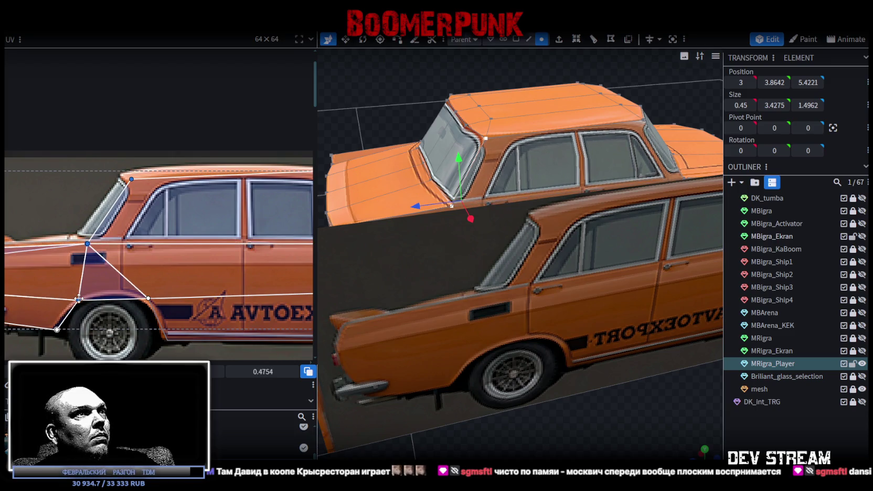
scroll(390, 331, "down", 3)
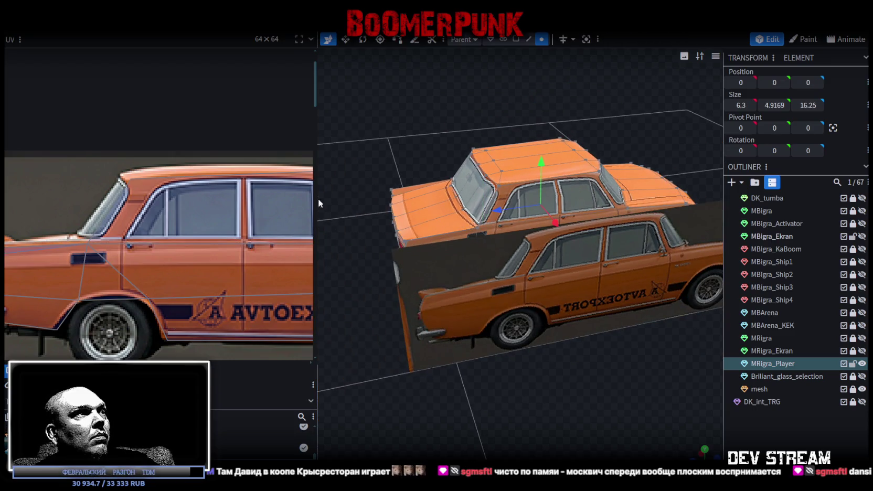
Shift the rear-window UV faces slightly right and narrow them to match the photo's glass.
left_click_drag(318, 198, 369, 251)
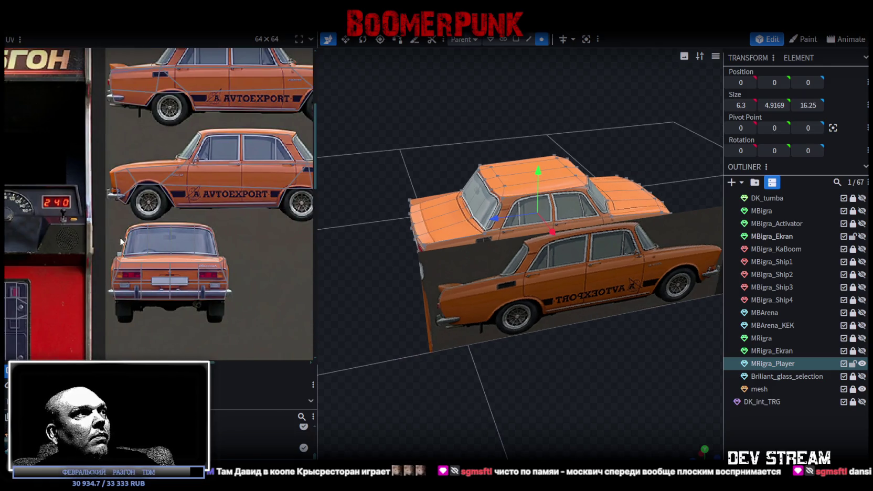
left_click(126, 243)
scroll(130, 244, "up", 2)
scroll(131, 246, "up", 2)
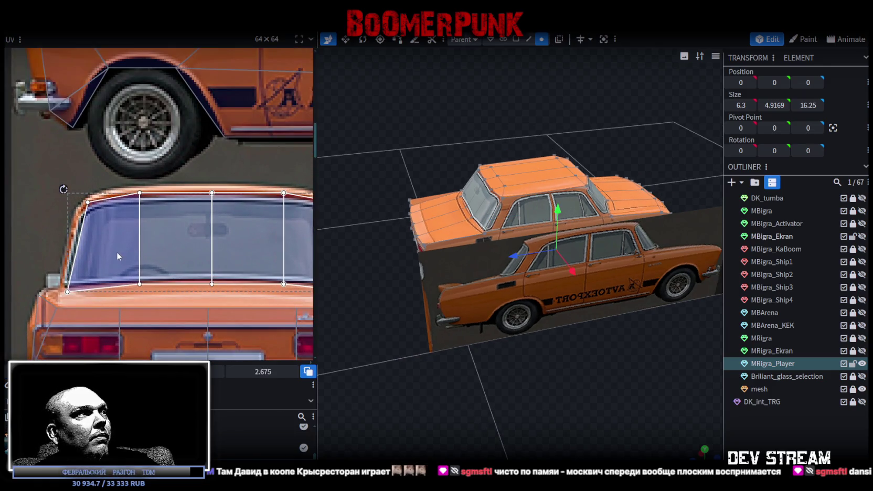
left_click_drag(117, 256, 128, 256)
scroll(182, 247, "right", 2)
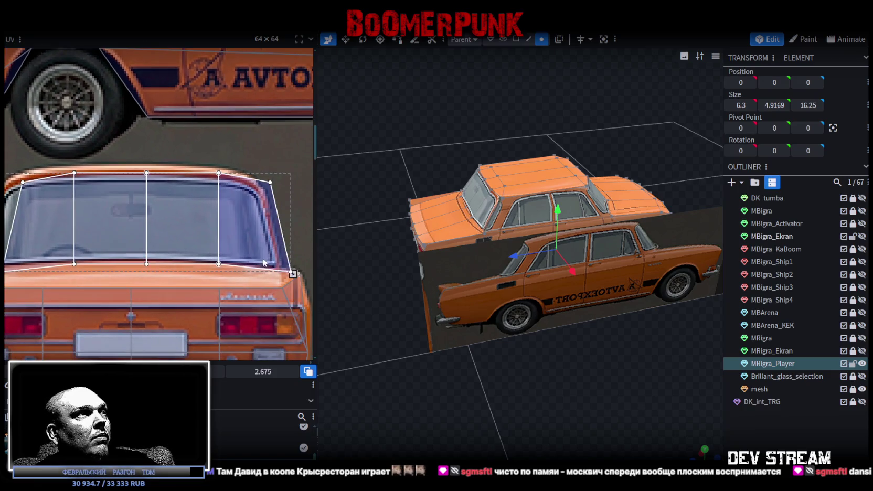
left_click_drag(293, 274, 265, 273)
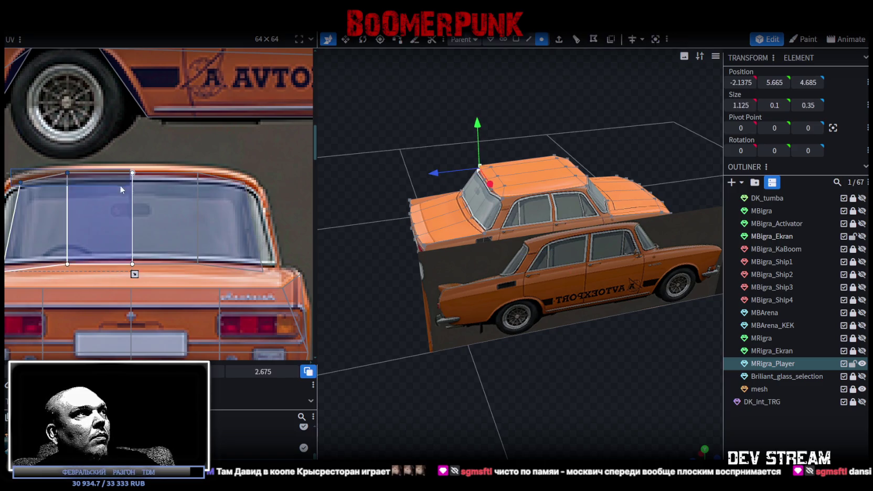
left_click_drag(20, 168, 200, 267)
left_click(242, 199)
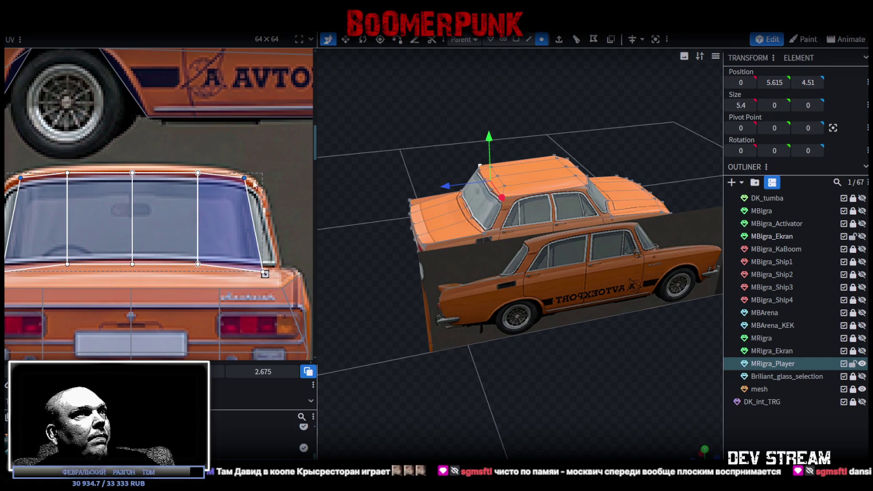
Orbit around the back to check the fit and reselect the MRigra_Player body mesh.
left_click_drag(470, 328, 524, 333)
scroll(526, 337, "up", 3)
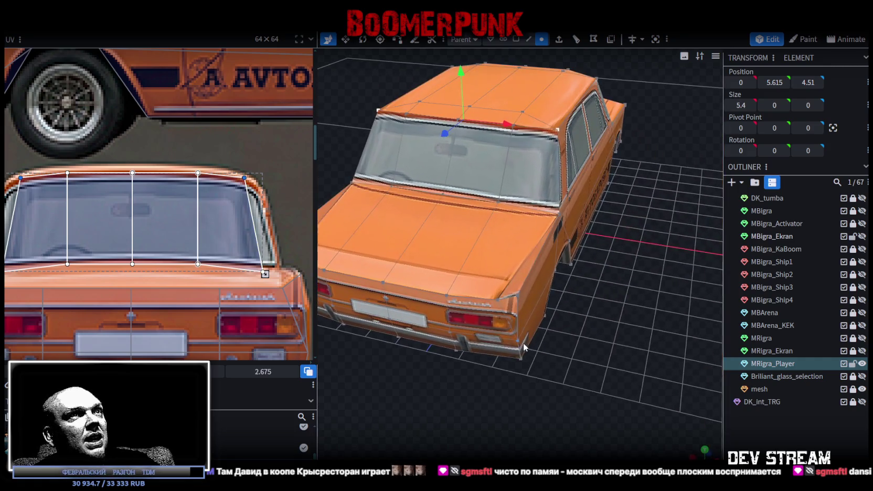
left_click(641, 277)
mouse_move(642, 277)
left_mouse_down()
mouse_move(595, 291)
mouse_move(557, 204)
left_mouse_up()
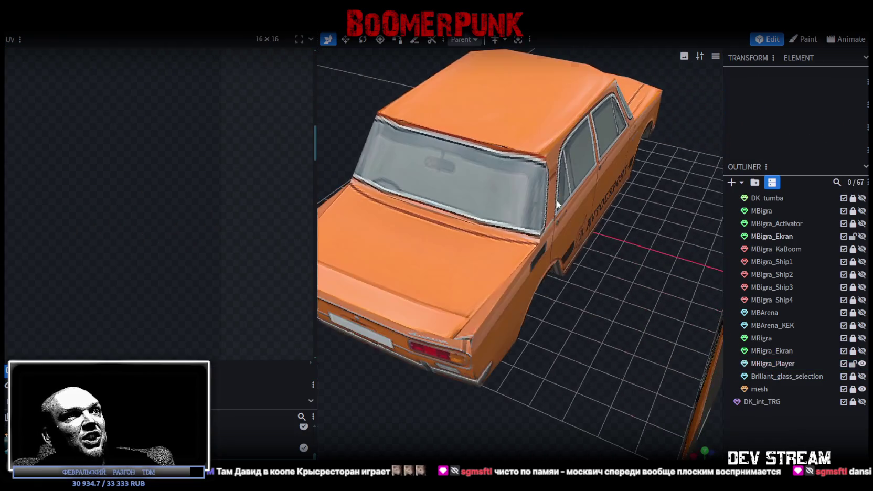
left_click(559, 203)
left_click_drag(579, 251, 624, 224)
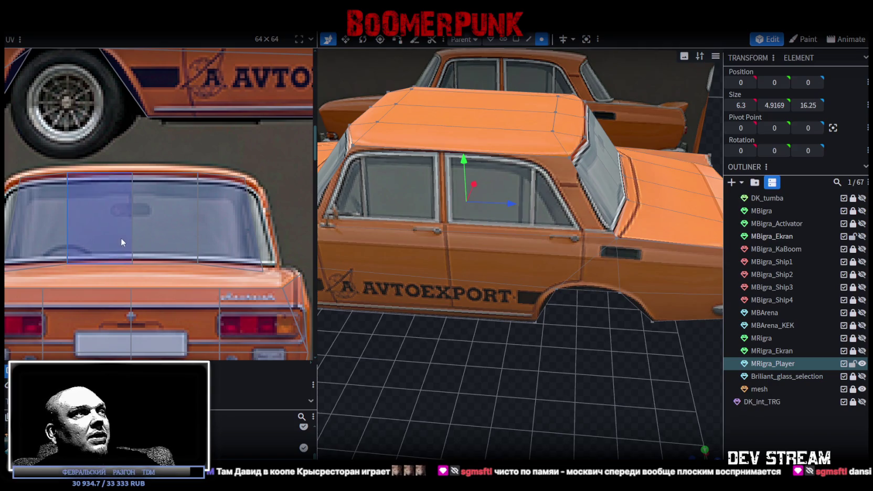
Shift the rear side body face's UV right so the door and rear window line up.
scroll(121, 238, "down", 3)
scroll(180, 216, "up", 2)
scroll(154, 236, "up", 2)
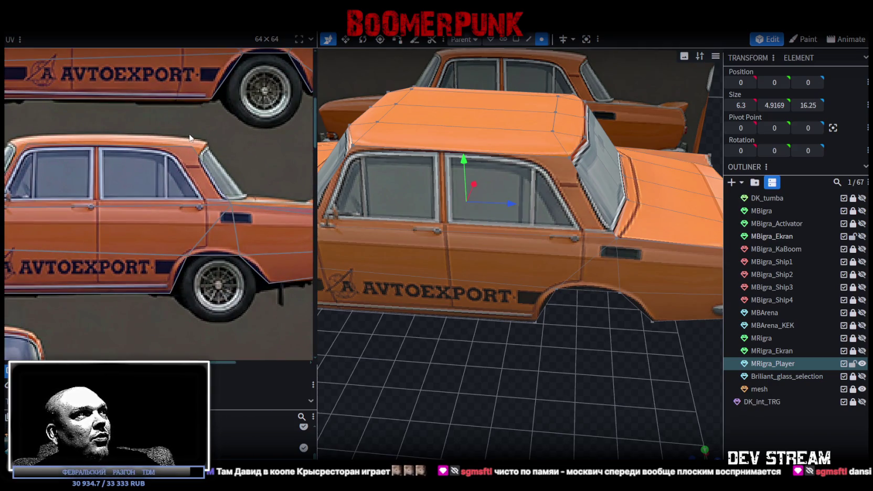
left_click(231, 210)
scroll(234, 205, "up", 1)
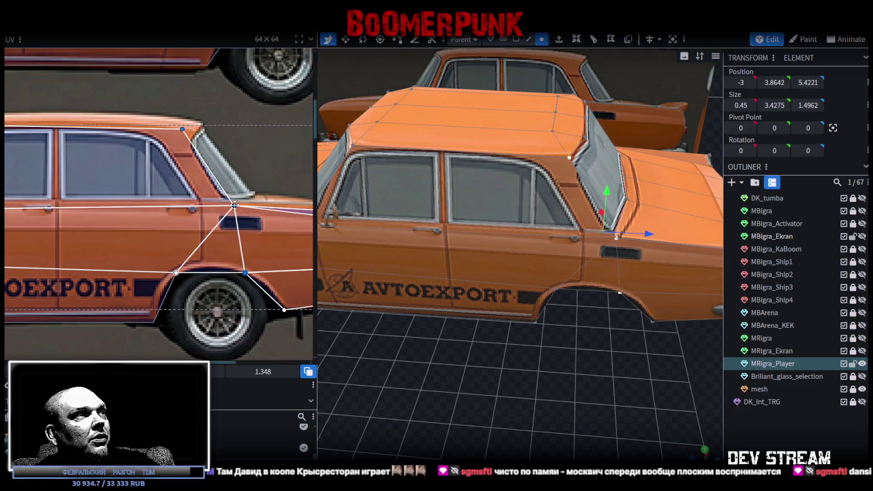
left_click_drag(236, 204, 244, 203)
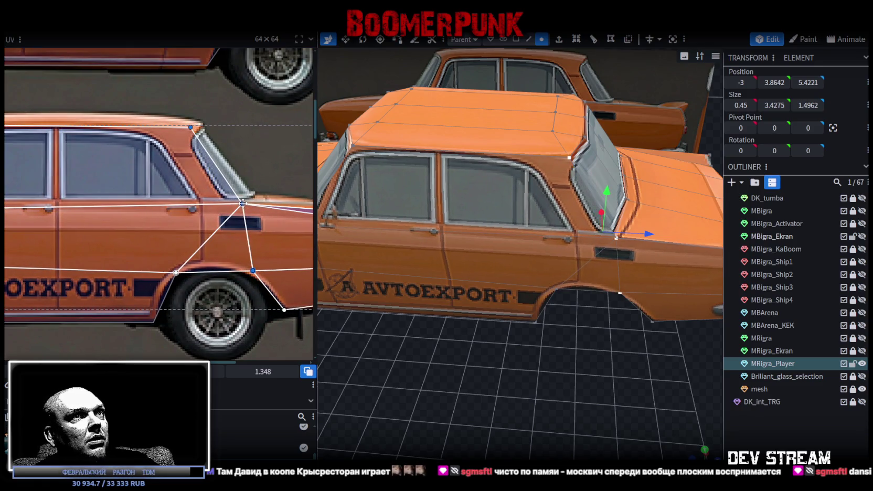
scroll(472, 304, "down", 4)
Orbit around the car and pan the texture sheet to inspect the rear quarter mapping.
mouse_move(516, 334)
left_mouse_down()
mouse_move(516, 317)
mouse_move(497, 314)
left_mouse_up()
scroll(300, 250, "down", 2)
scroll(240, 271, "down", 1)
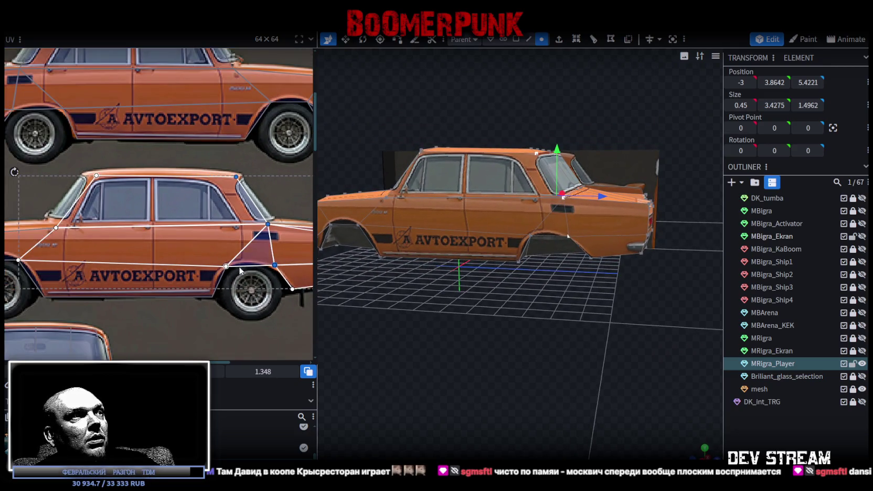
middle_click_drag(254, 273, 194, 269)
scroll(562, 336, "up", 3)
left_click_drag(553, 342, 575, 309)
scroll(575, 309, "up", 2)
scroll(567, 327, "up", 1)
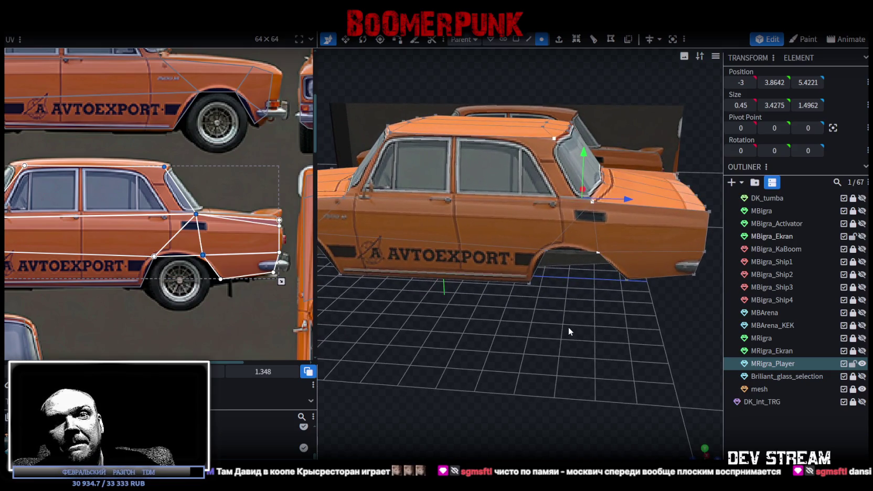
scroll(568, 327, "up", 1)
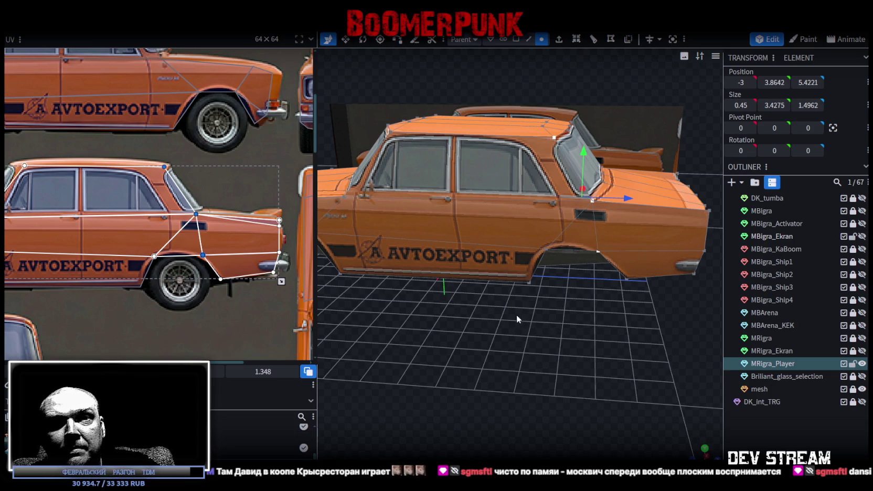
mouse_move(498, 302)
left_mouse_down()
mouse_move(381, 328)
mouse_move(596, 370)
mouse_move(555, 349)
mouse_move(525, 362)
left_mouse_up()
scroll(151, 276, "down", 3)
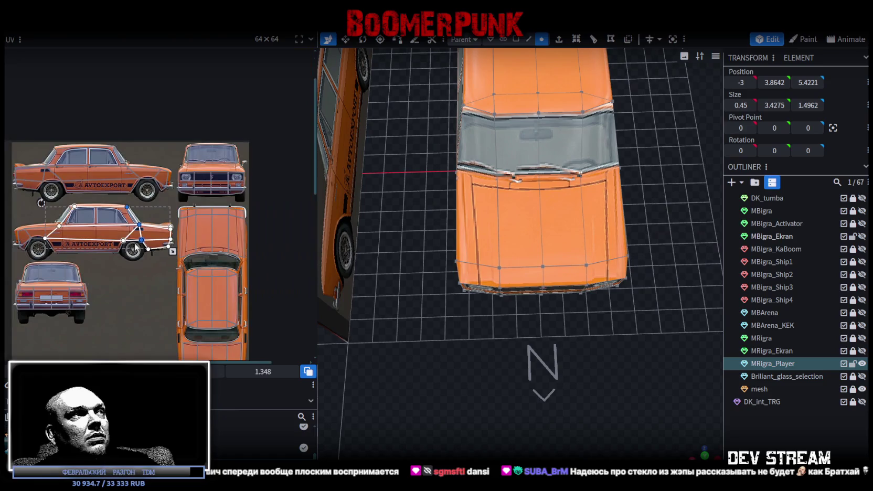
In edge mode, push the wide front edge of the nose 0.2 units forward.
scroll(150, 276, "down", 1)
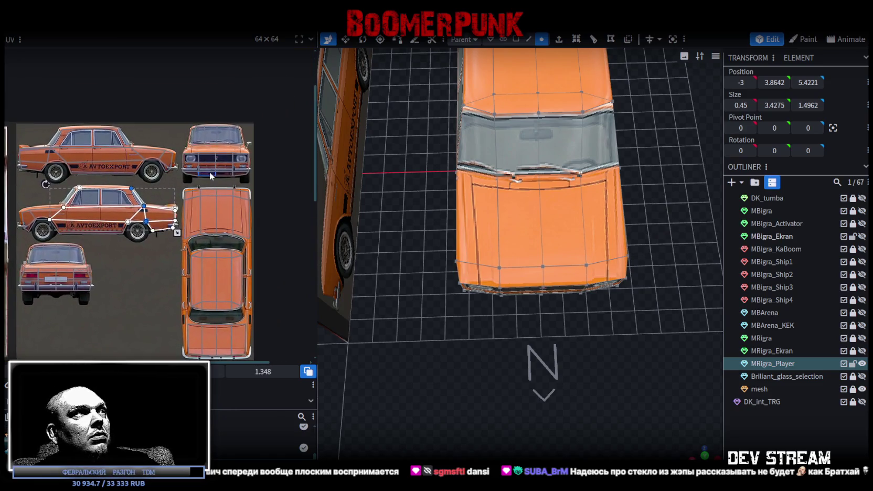
scroll(200, 218, "up", 5)
mouse_move(506, 281)
left_mouse_down()
mouse_move(494, 340)
mouse_move(470, 282)
mouse_move(370, 277)
mouse_move(457, 96)
left_mouse_up()
left_click(528, 40)
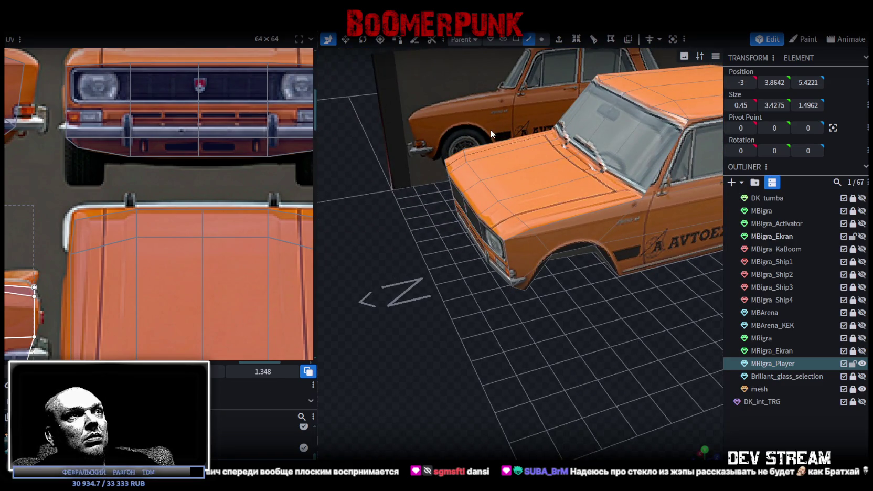
left_click(482, 234)
left_click(511, 260)
mouse_move(511, 259)
left_mouse_down()
mouse_move(476, 240)
mouse_move(456, 284)
left_mouse_up()
left_click(477, 241)
left_click_drag(510, 193, 505, 196)
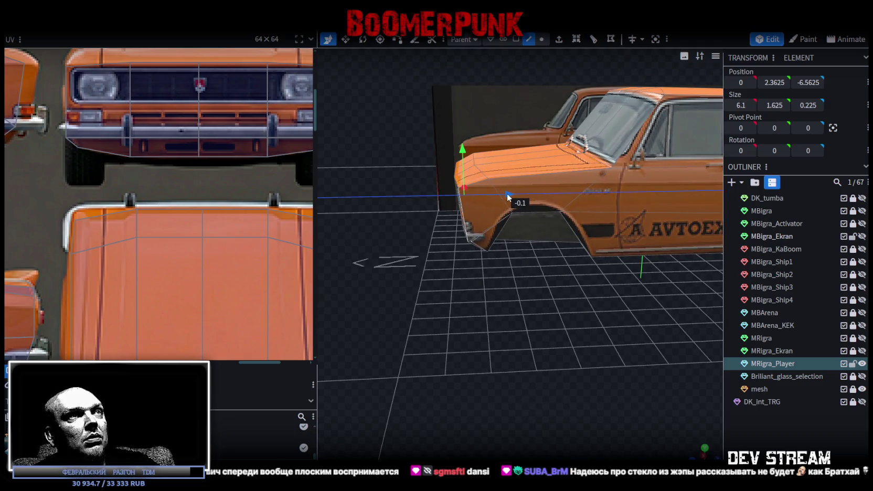
Select the hood faces, including the whole top strip, then deselect everything.
mouse_move(411, 316)
left_mouse_down()
mouse_move(439, 393)
mouse_move(515, 338)
mouse_move(557, 394)
mouse_move(548, 406)
mouse_move(436, 332)
mouse_move(441, 317)
mouse_move(461, 315)
left_mouse_up()
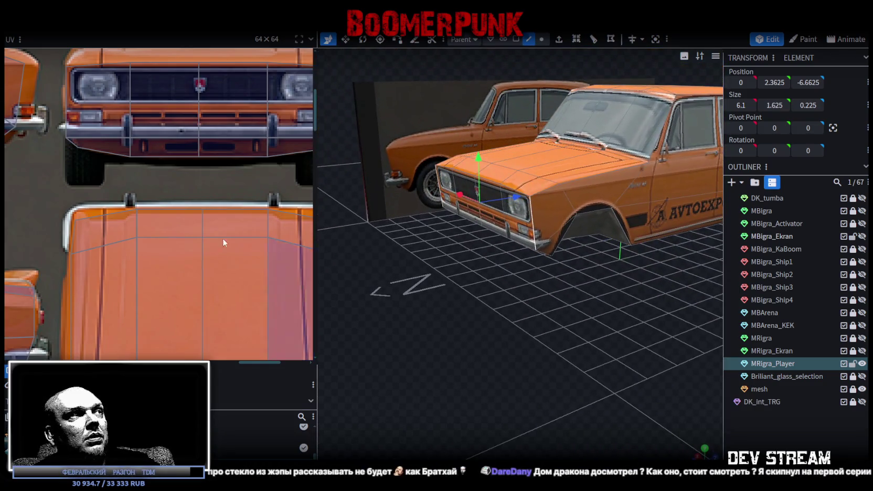
left_click(82, 228)
left_click(236, 220)
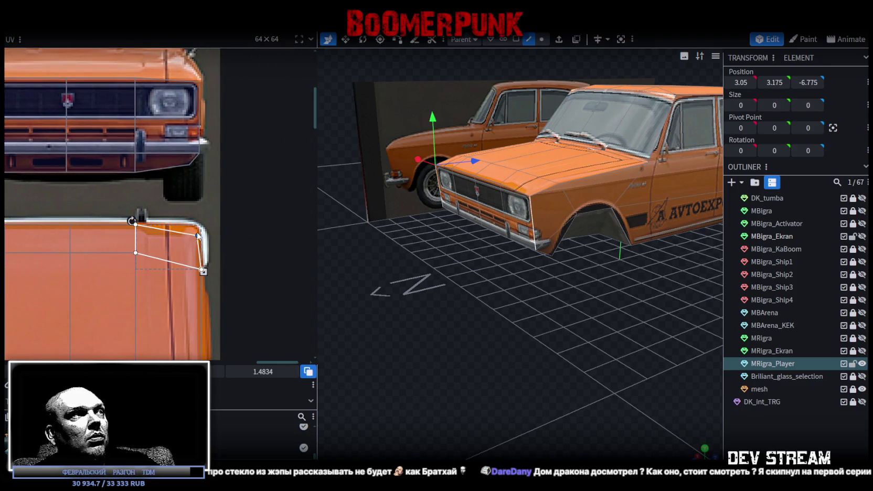
scroll(151, 244, "down", 3)
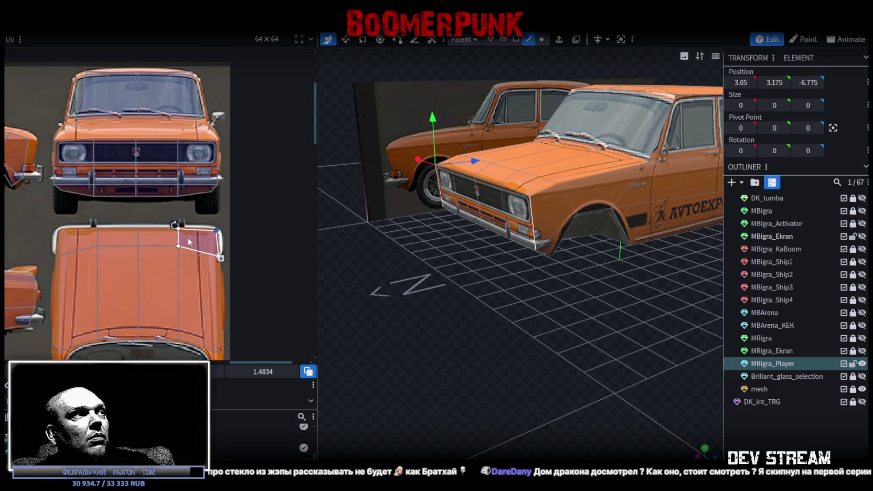
mouse_move(474, 272)
left_mouse_down()
mouse_move(602, 365)
mouse_move(614, 355)
left_mouse_up()
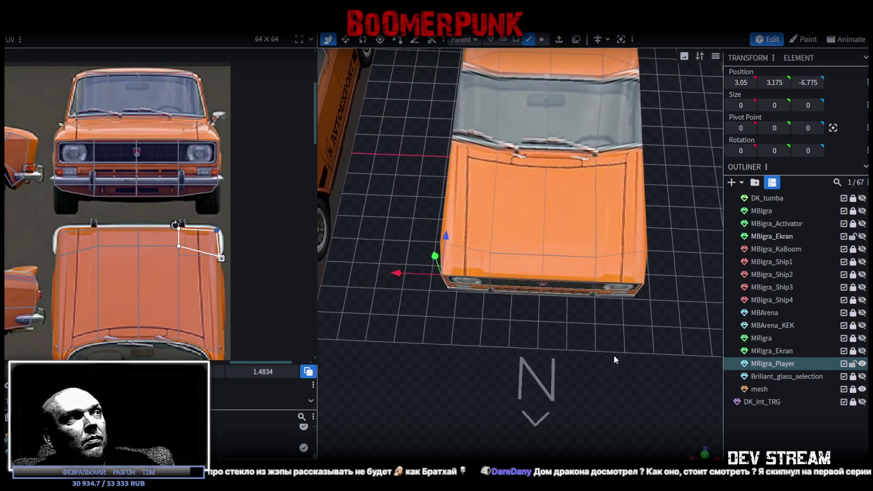
left_click_drag(51, 247, 123, 234)
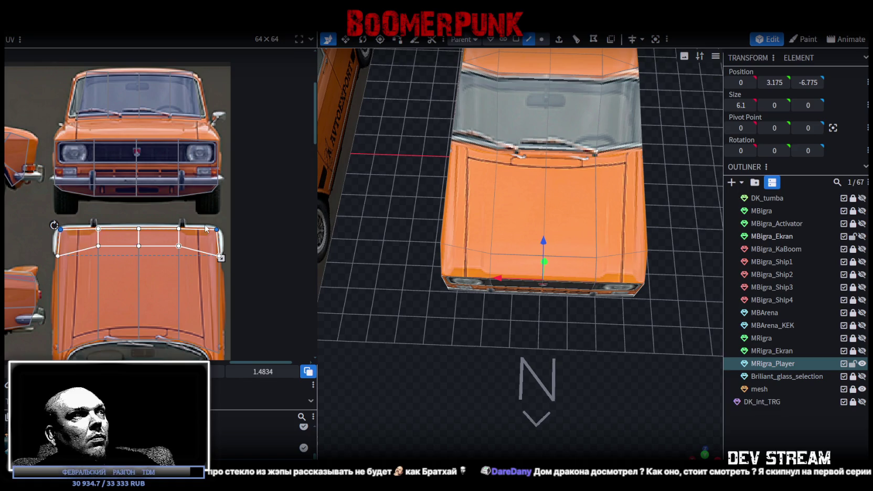
scroll(206, 229, "up", 3)
scroll(209, 227, "up", 2)
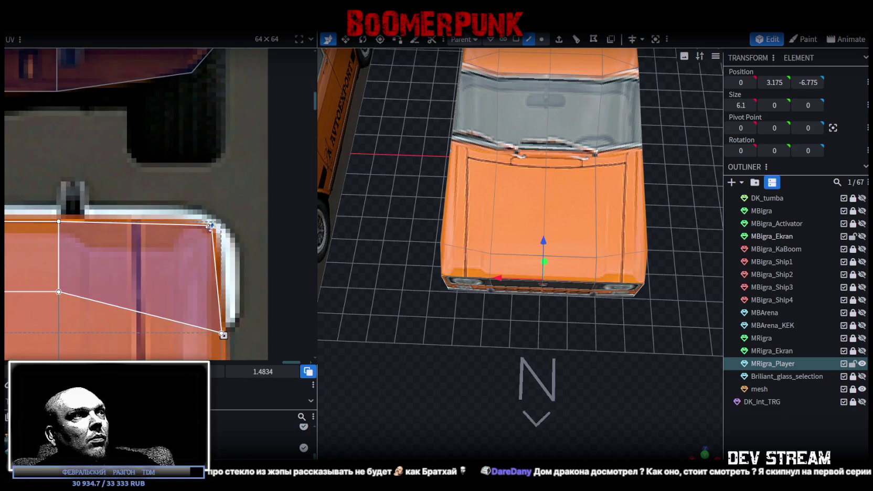
left_click(680, 385)
mouse_move(680, 384)
left_mouse_down()
mouse_move(593, 349)
mouse_move(569, 329)
mouse_move(611, 312)
mouse_move(676, 311)
mouse_move(679, 296)
mouse_move(654, 311)
left_mouse_up()
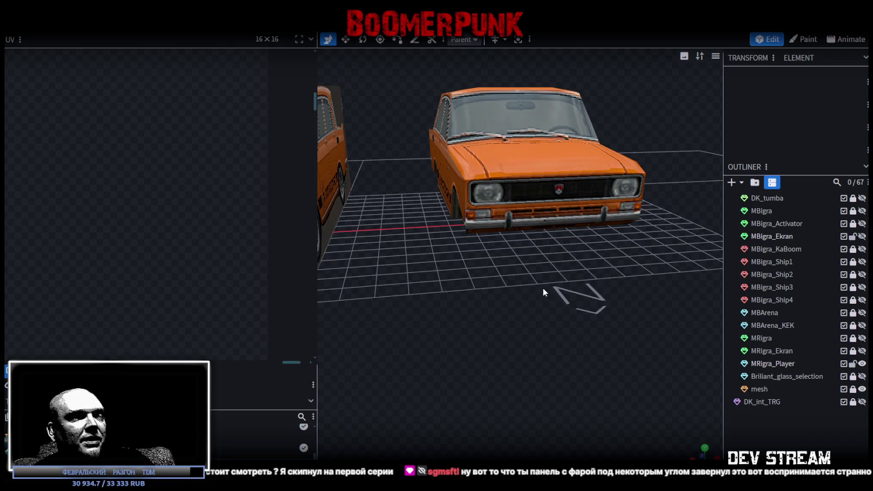
Orbit around the finished nose, reselect the MRigra_Player mesh and pick a roof face.
mouse_move(510, 240)
left_mouse_down()
mouse_move(527, 313)
mouse_move(557, 339)
left_mouse_up()
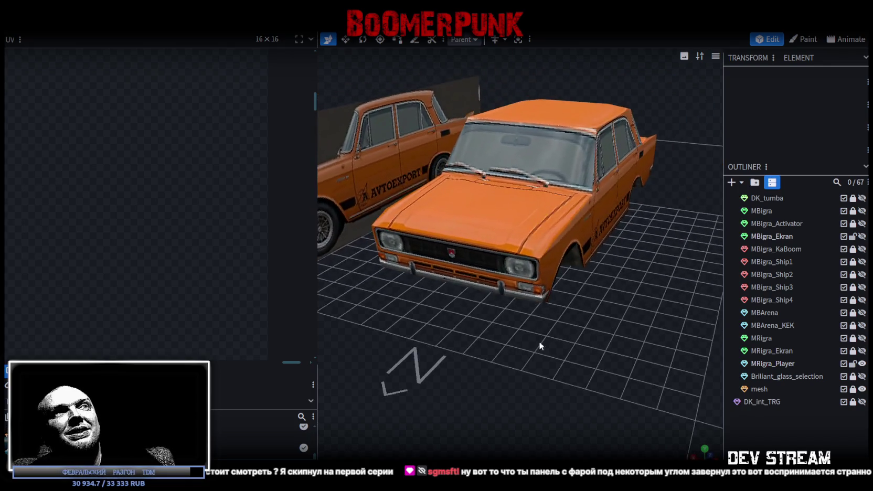
left_click(525, 103)
mouse_move(543, 108)
left_mouse_down()
mouse_move(573, 371)
mouse_move(646, 187)
mouse_move(610, 127)
mouse_move(507, 132)
mouse_move(573, 114)
left_mouse_up()
scroll(605, 373, "up", 2)
left_click(482, 151)
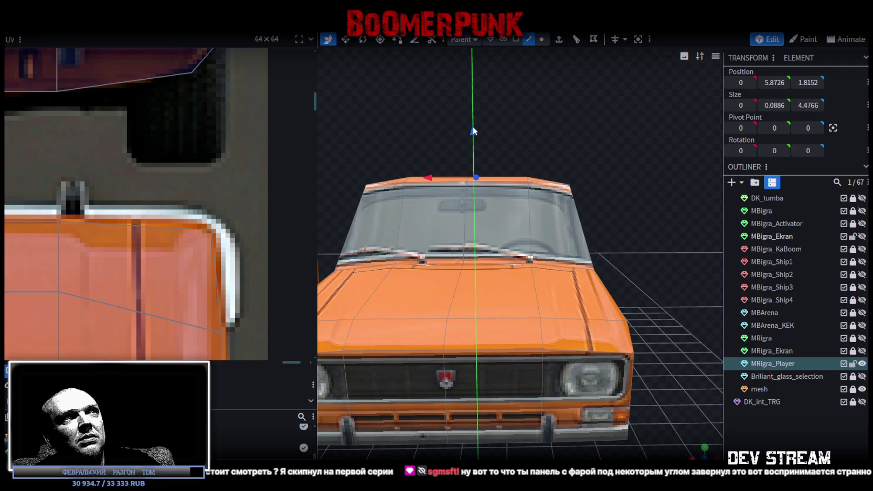
Raise the roof face right of centre about 0.05 units, then select the windshield faces.
mouse_move(474, 125)
left_mouse_down()
mouse_move(527, 133)
mouse_move(472, 116)
mouse_move(566, 100)
mouse_move(561, 118)
left_mouse_up()
left_click(512, 164)
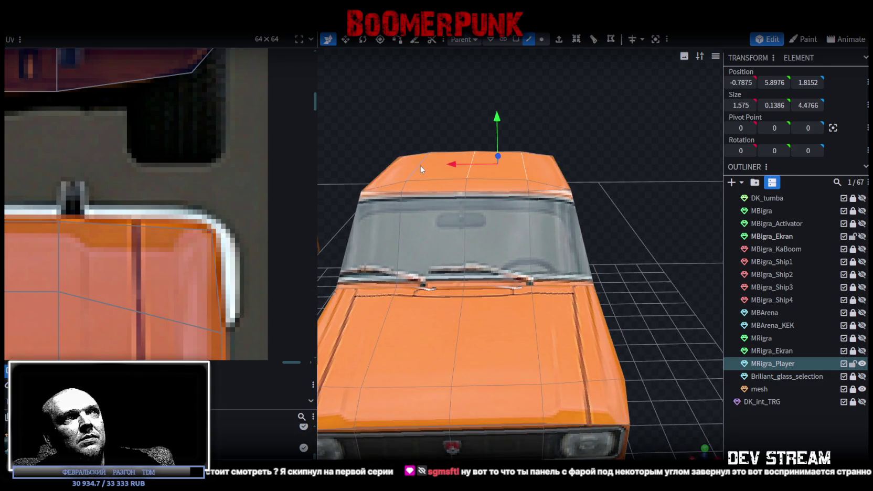
mouse_move(470, 114)
left_mouse_down()
mouse_move(474, 122)
mouse_move(660, 157)
mouse_move(657, 166)
mouse_move(471, 171)
mouse_move(389, 161)
mouse_move(603, 175)
mouse_move(628, 213)
mouse_move(590, 221)
mouse_move(509, 210)
mouse_move(602, 192)
mouse_move(562, 228)
left_mouse_up()
left_click(548, 235)
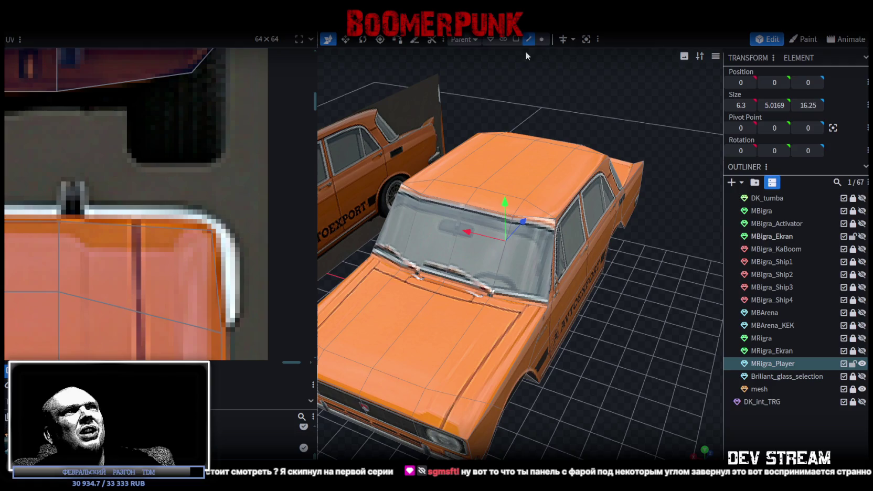
left_click(530, 251)
Adjust the top UV corners of both windshield faces to fit the photo's glass.
scroll(199, 196, "down", 5)
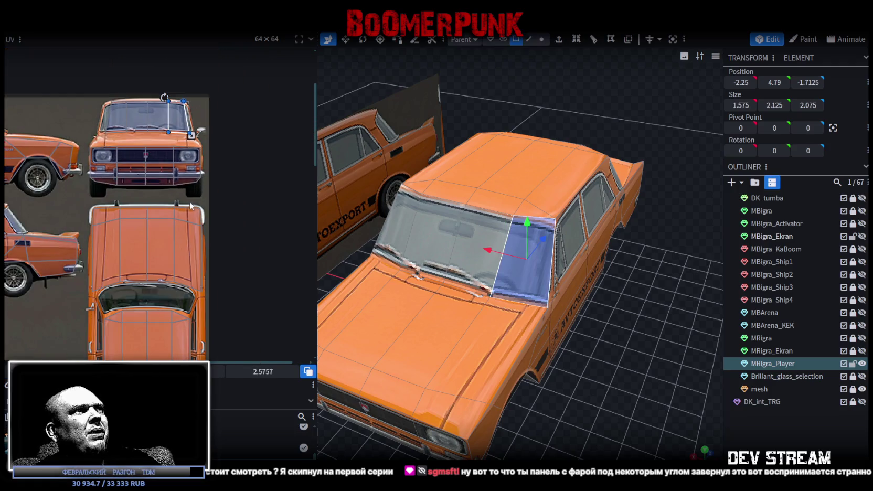
scroll(144, 206, "up", 3)
scroll(164, 154, "up", 3)
scroll(138, 186, "up", 3)
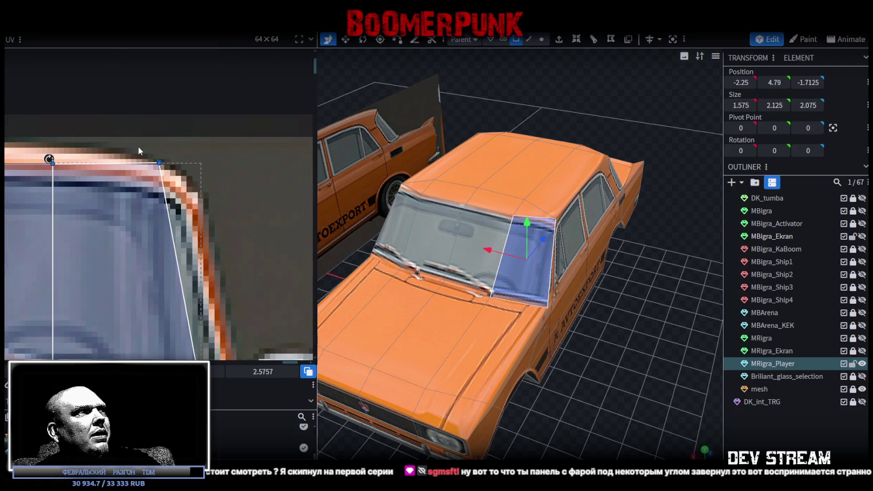
left_click(157, 164)
left_click_drag(159, 164, 163, 167)
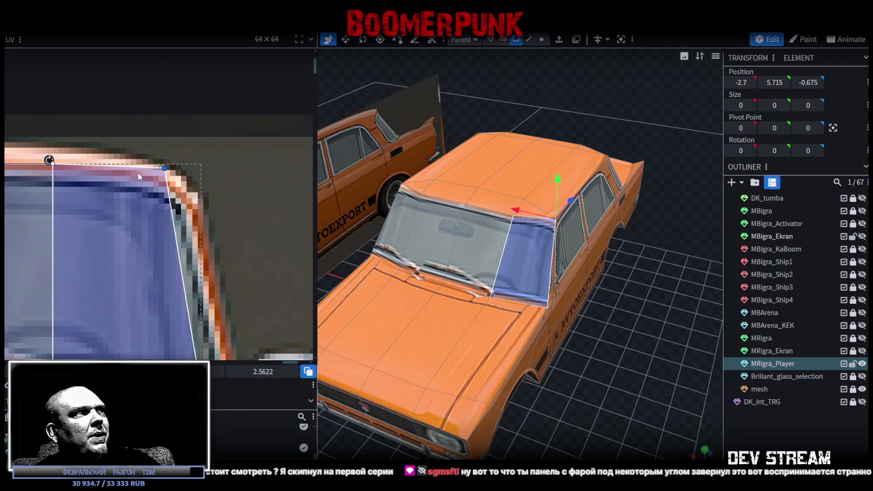
scroll(163, 170, "down", 1)
scroll(163, 170, "down", 2)
scroll(126, 175, "up", 2)
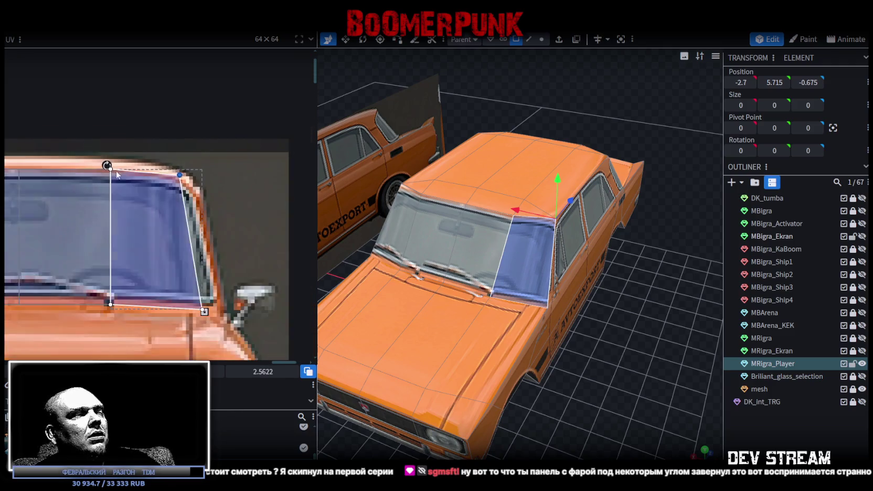
scroll(126, 175, "down", 2)
left_click(136, 170)
scroll(140, 166, "up", 2)
left_click_drag(139, 167, 129, 172)
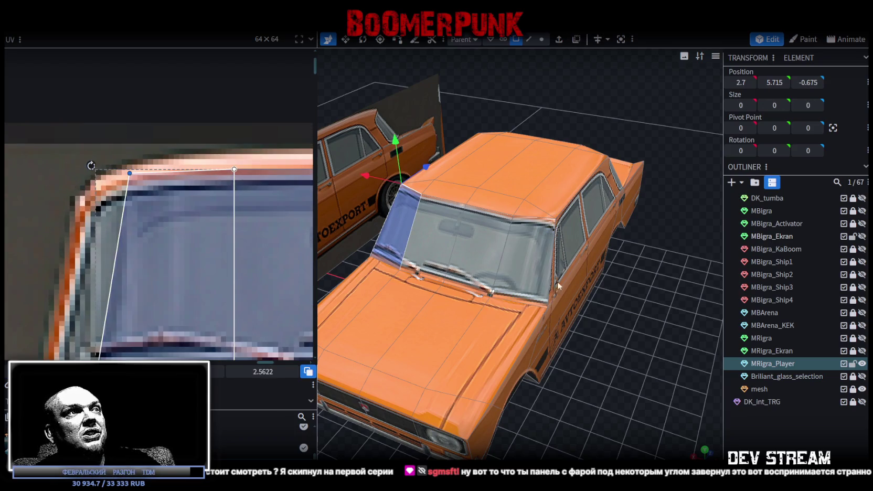
Nudge the windshield's bottom-left UV corner onto the glass edge, then deselect the mesh.
left_click_drag(557, 282, 507, 314)
scroll(158, 187, "down", 3)
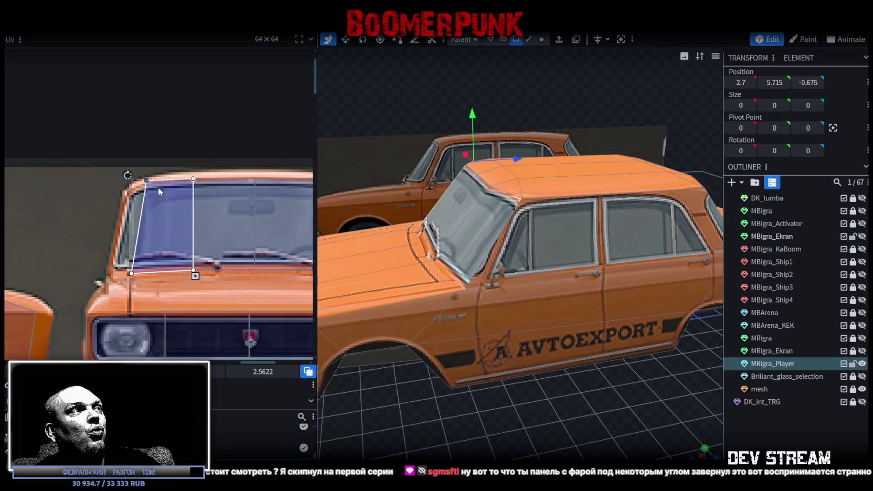
mouse_move(524, 315)
left_mouse_down()
mouse_move(656, 341)
mouse_move(520, 295)
left_mouse_up()
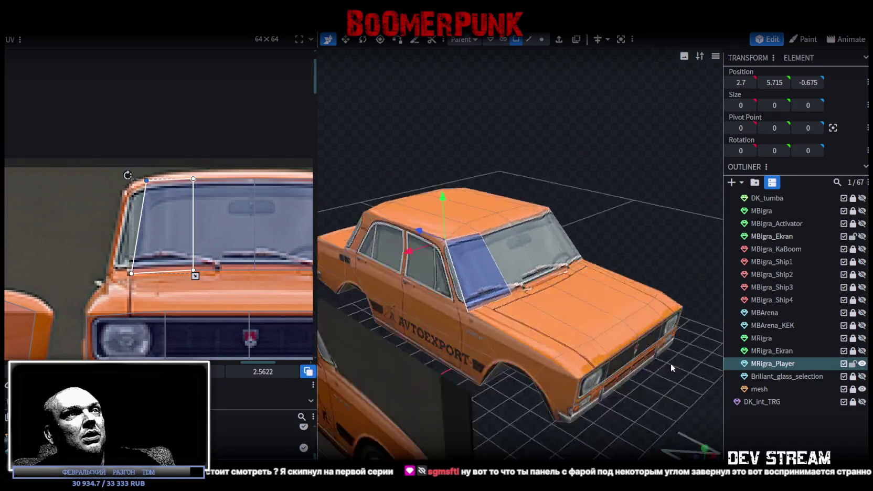
scroll(520, 296, "up", 2)
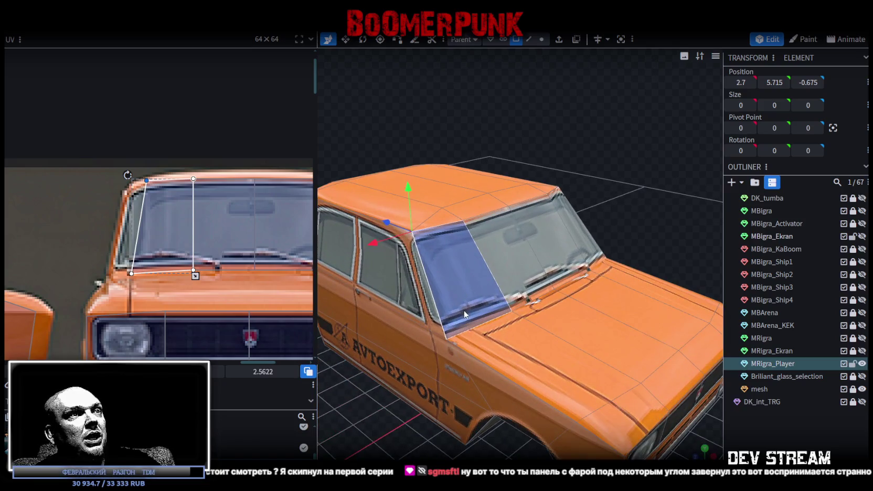
left_click(131, 273)
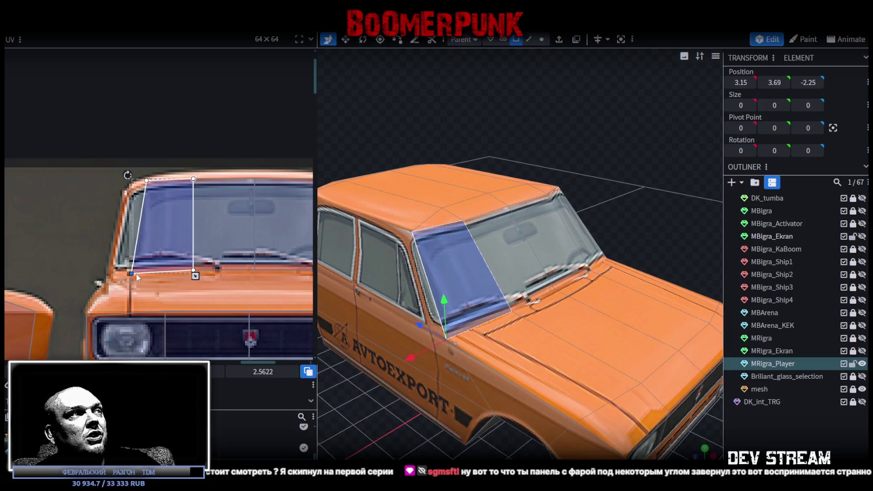
left_click_drag(131, 273, 132, 278)
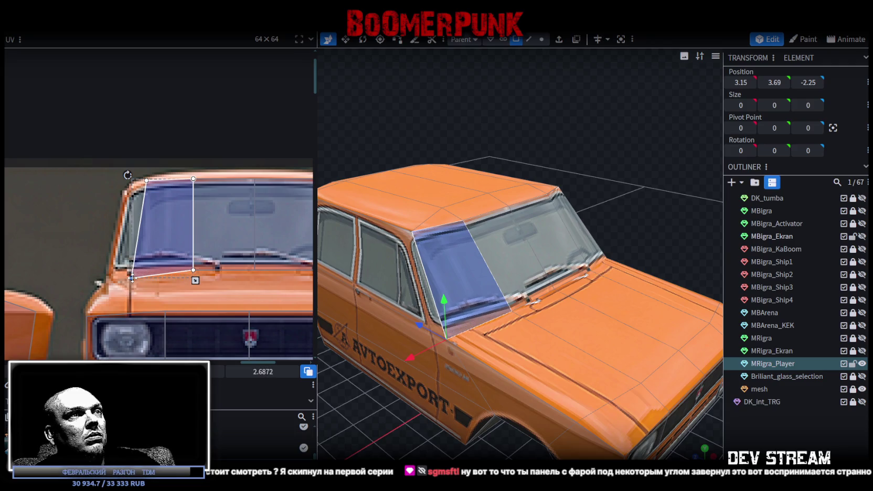
left_click_drag(132, 277, 146, 271)
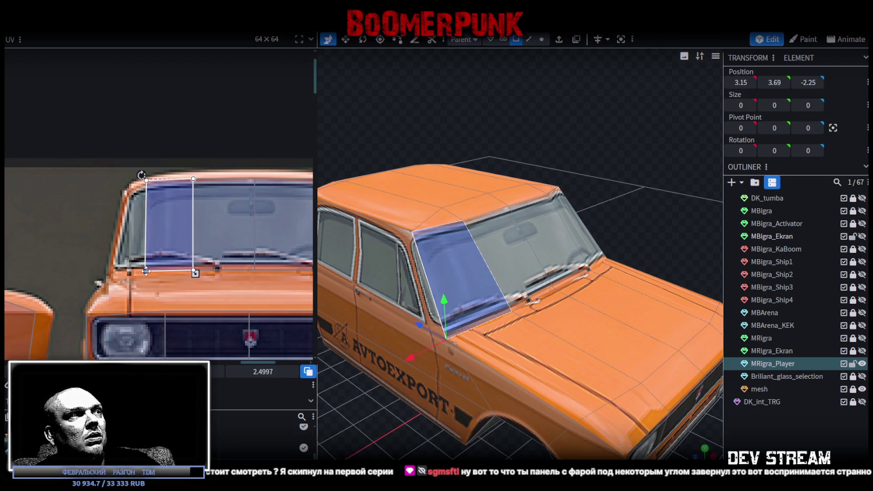
left_click_drag(132, 271, 131, 275)
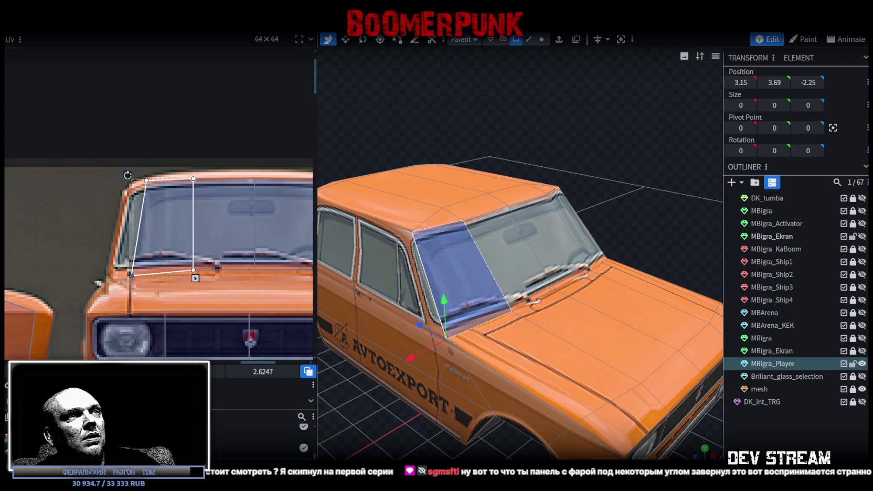
left_click(644, 365)
mouse_move(644, 365)
left_mouse_down()
mouse_move(515, 202)
mouse_move(516, 241)
left_mouse_up()
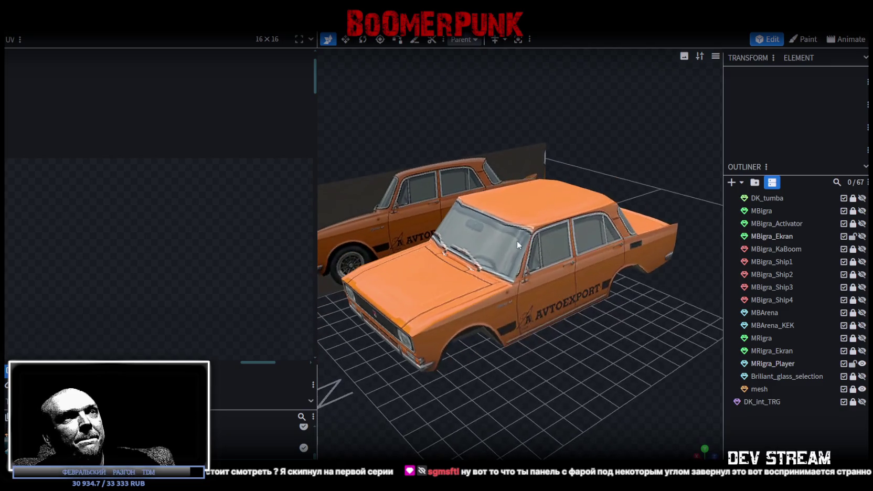
Box-select the side window face's UV mapping and shift it left over the photo.
left_click(517, 240)
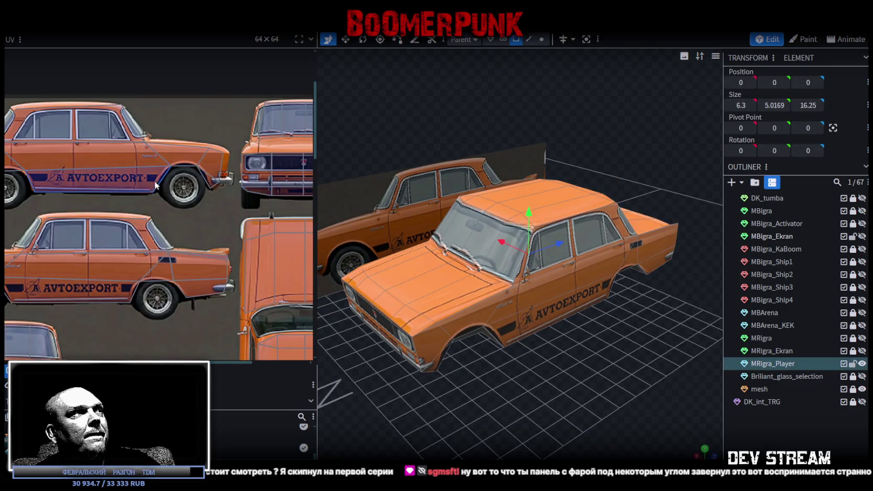
scroll(61, 205, "up", 2)
scroll(101, 225, "up", 3)
scroll(151, 190, "up", 3)
left_click_drag(137, 156, 223, 279)
left_click_drag(216, 158, 205, 156)
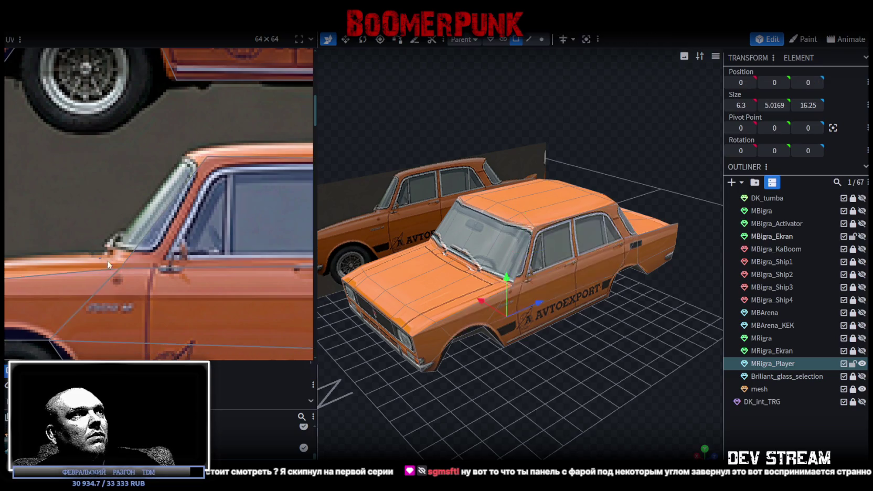
Move the lower UV vertex to the pillar base and the top vertex onto the roofline.
left_click(120, 272)
left_click_drag(119, 272, 123, 256)
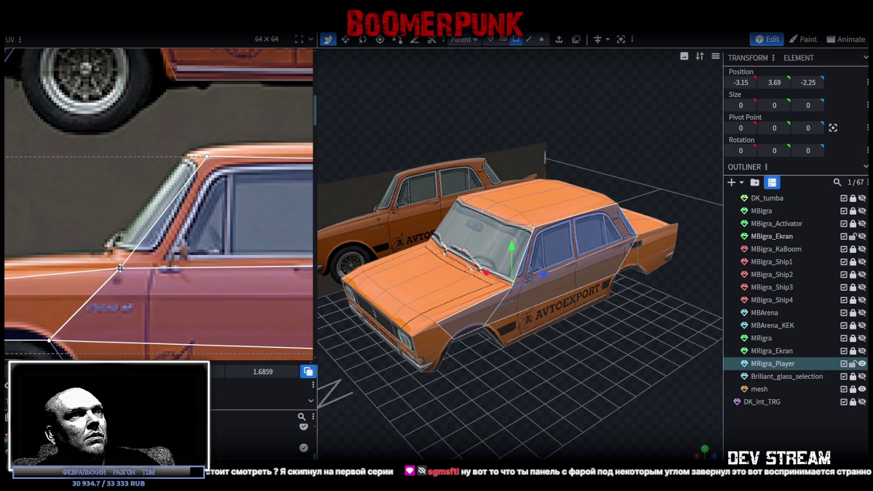
left_click_drag(125, 257, 127, 256)
left_click_drag(129, 258, 129, 260)
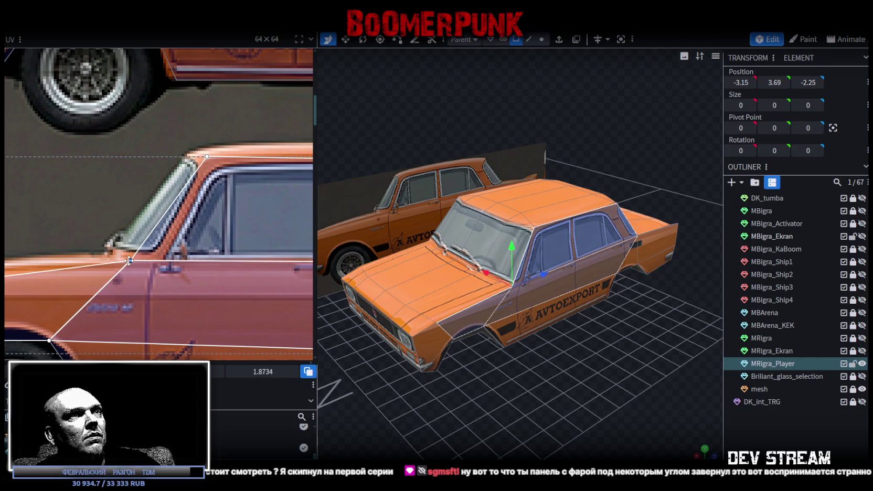
left_click(204, 156)
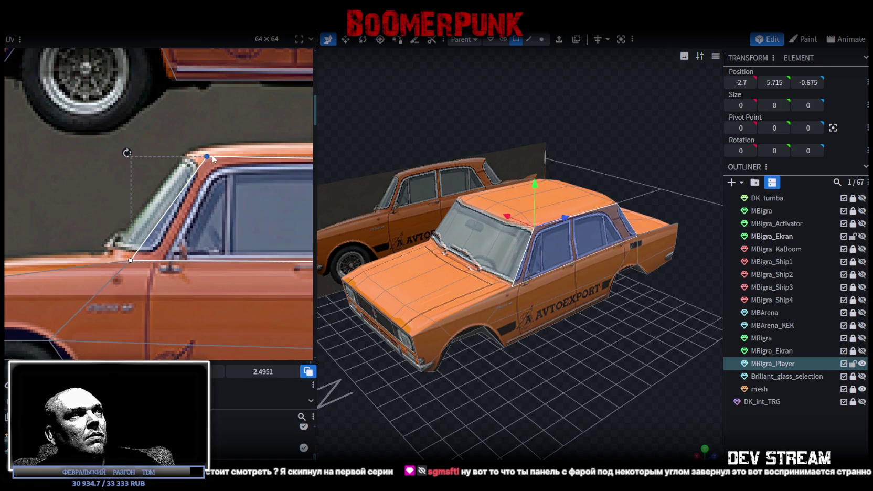
left_click_drag(204, 156, 199, 155)
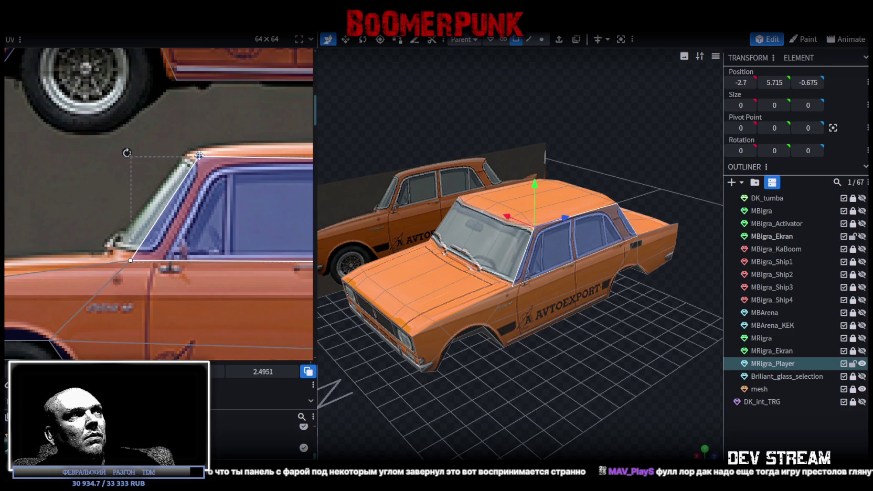
mouse_move(200, 155)
left_mouse_down()
mouse_move(201, 145)
mouse_move(194, 152)
left_mouse_up()
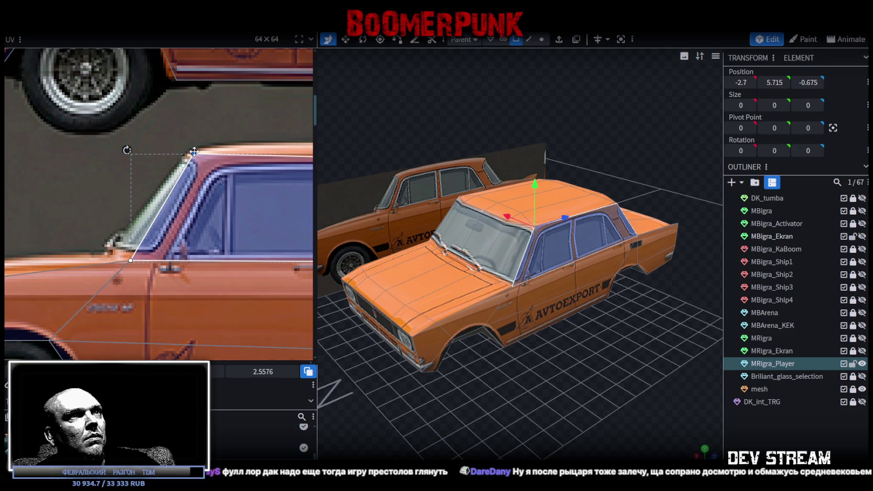
Orbit to a low side view to check, then reselect the car's window faces.
scroll(525, 396, "up", 2)
scroll(519, 396, "up", 2)
scroll(518, 400, "up", 2)
scroll(520, 406, "down", 2)
left_click_drag(520, 407, 548, 379)
left_click(548, 379)
mouse_move(559, 415)
left_mouse_down()
mouse_move(652, 374)
mouse_move(613, 378)
mouse_move(539, 354)
mouse_move(567, 343)
mouse_move(544, 343)
mouse_move(535, 384)
left_mouse_up()
scroll(547, 256, "up", 2)
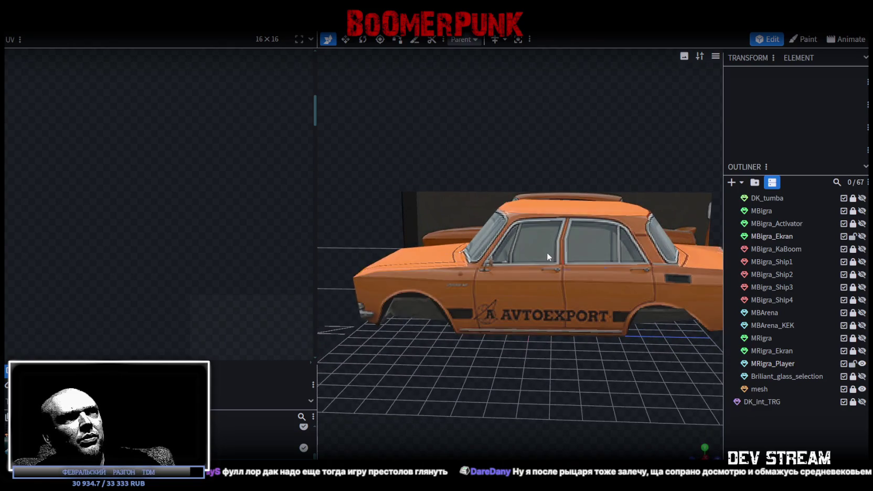
left_click(547, 251)
left_click(589, 235)
mouse_move(561, 310)
left_mouse_down()
mouse_move(464, 269)
mouse_move(541, 392)
left_mouse_up()
In vertex mode, move the two front roof-edge vertices 0.2 forward along Z.
scroll(532, 370, "up", 2)
scroll(540, 392, "up", 2)
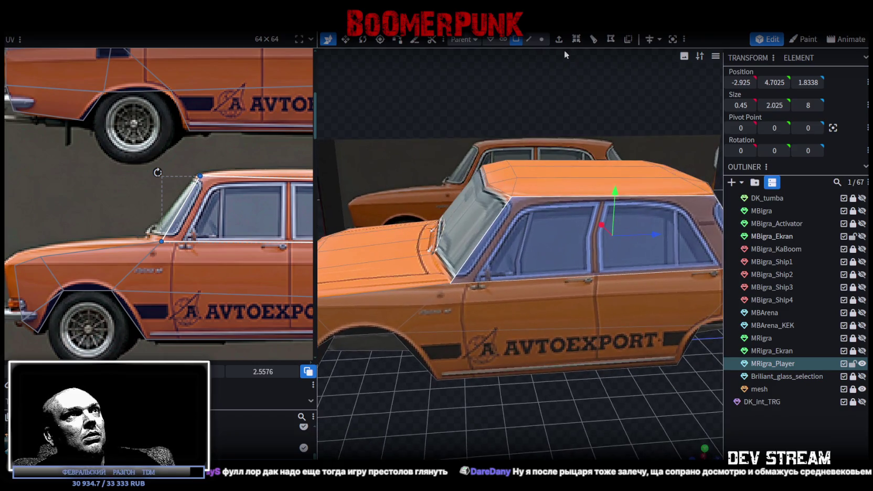
left_click(540, 38)
left_click(517, 191)
left_click_drag(420, 85, 434, 156)
left_click(388, 161, "shift")
left_click_drag(616, 413, 541, 370)
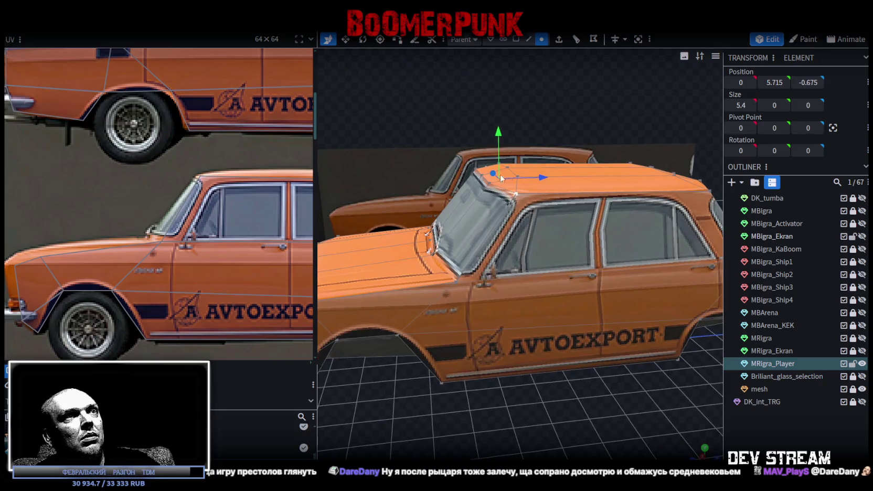
left_click_drag(543, 176, 535, 179)
Move the next pair of roof-corner vertices 0.2 along the car.
mouse_move(579, 418)
left_mouse_down()
mouse_move(564, 401)
mouse_move(590, 409)
mouse_move(515, 418)
mouse_move(559, 422)
left_mouse_up()
left_click(549, 232)
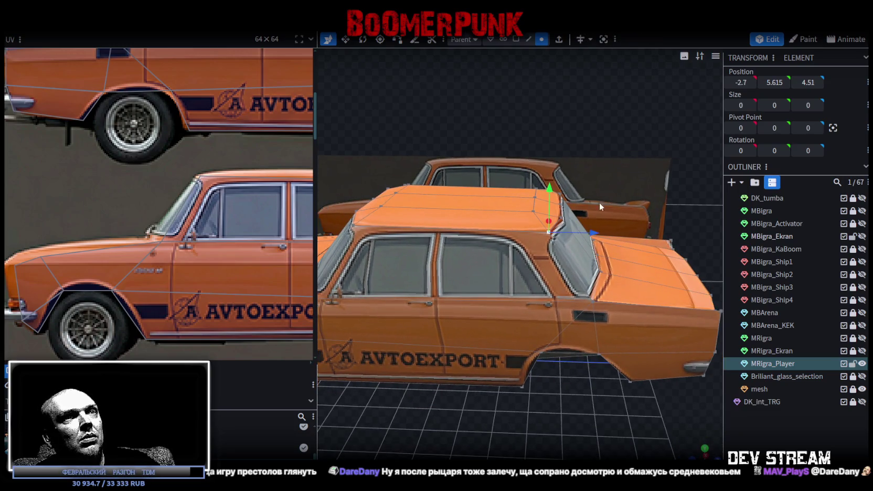
mouse_move(566, 75)
left_mouse_down()
mouse_move(386, 91)
mouse_move(571, 97)
mouse_move(591, 115)
left_mouse_up()
left_click(602, 293, "shift")
left_click_drag(645, 126, 594, 212)
mouse_move(612, 159)
left_mouse_down()
mouse_move(574, 128)
mouse_move(563, 199)
left_mouse_up()
Push the two rear roof-edge vertices 0.2 back along Z.
scroll(234, 183, "down", 3)
left_click(540, 260)
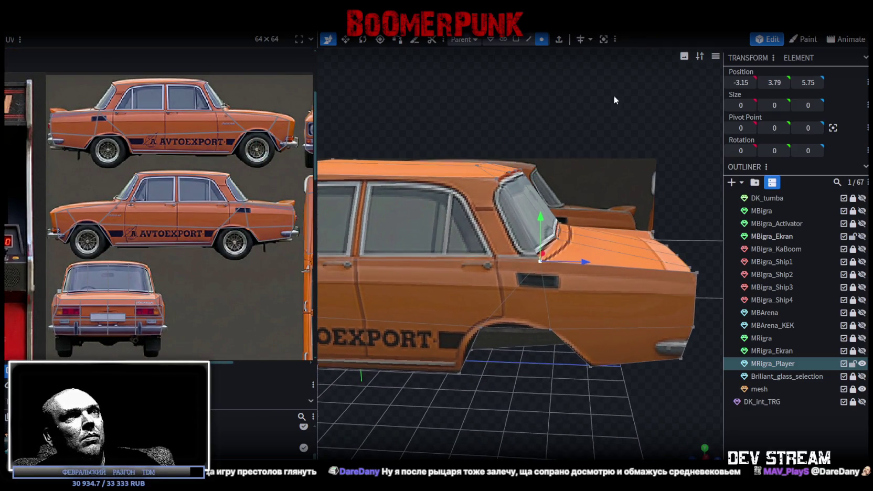
left_click_drag(614, 100, 525, 244)
left_click(512, 296, "shift")
left_click_drag(512, 296, 645, 114)
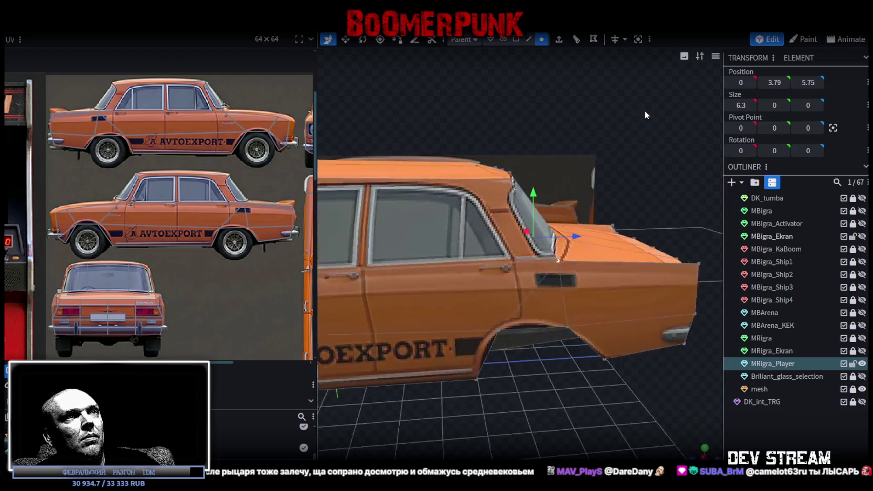
left_click_drag(580, 241, 586, 241)
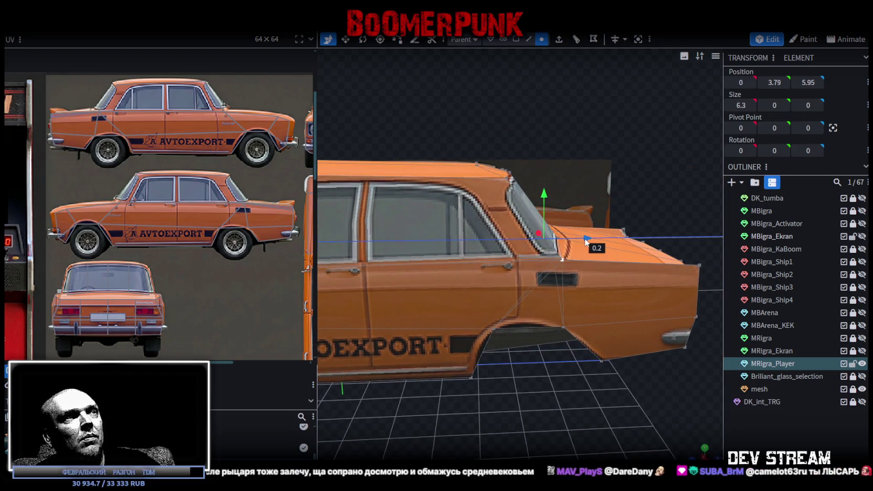
mouse_move(587, 246)
left_mouse_down()
mouse_move(580, 303)
mouse_move(466, 376)
mouse_move(439, 380)
mouse_move(631, 385)
mouse_move(650, 377)
mouse_move(583, 353)
mouse_move(408, 366)
mouse_move(412, 377)
mouse_move(502, 397)
mouse_move(518, 377)
mouse_move(530, 300)
mouse_move(544, 309)
mouse_move(515, 303)
mouse_move(483, 327)
mouse_move(423, 330)
mouse_move(413, 351)
mouse_move(500, 355)
mouse_move(545, 373)
mouse_move(528, 363)
mouse_move(518, 390)
mouse_move(522, 380)
left_mouse_up()
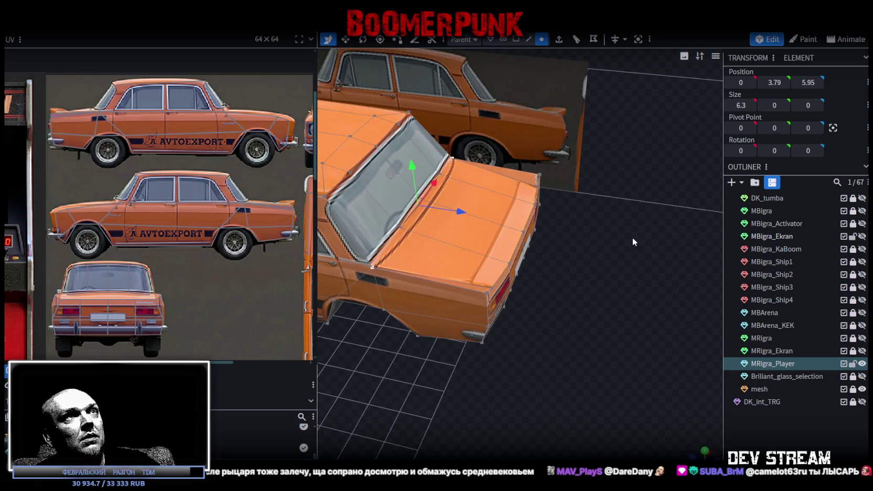
Select the two rear corner vertices of the trunk lid.
scroll(514, 250, "up", 2)
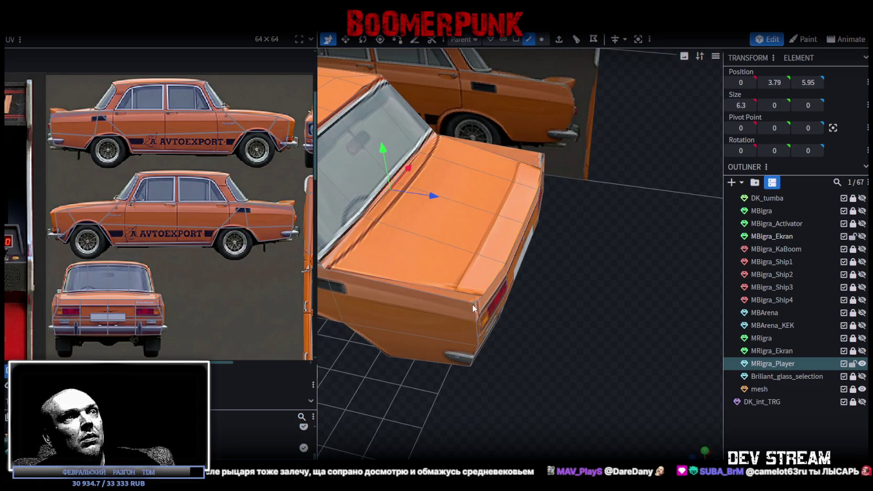
left_click(542, 38)
left_click(475, 302)
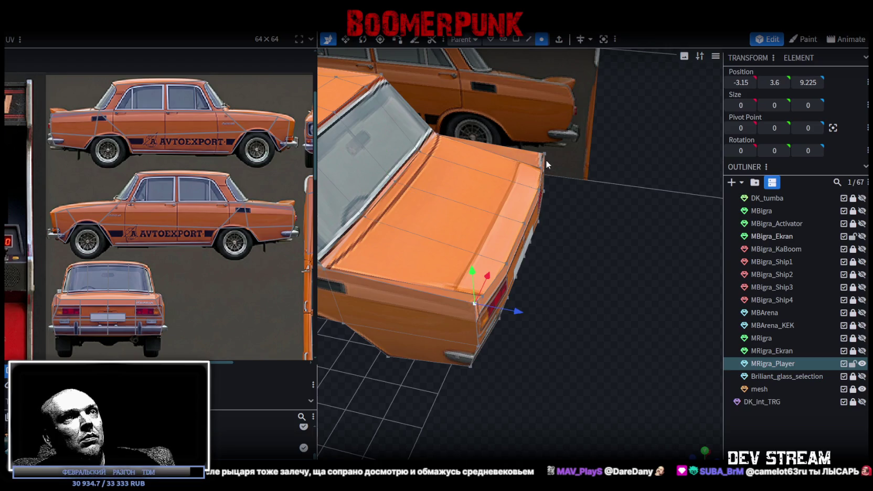
left_click(544, 155, "shift")
left_click_drag(547, 157, 587, 173)
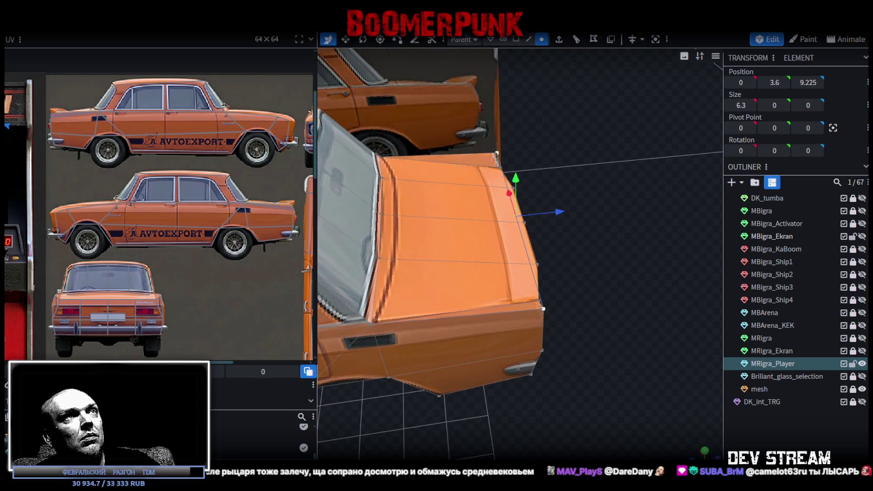
Try extruding the trunk's rear edge along Z- and lowering it 0.25, then undo it.
left_click(529, 41)
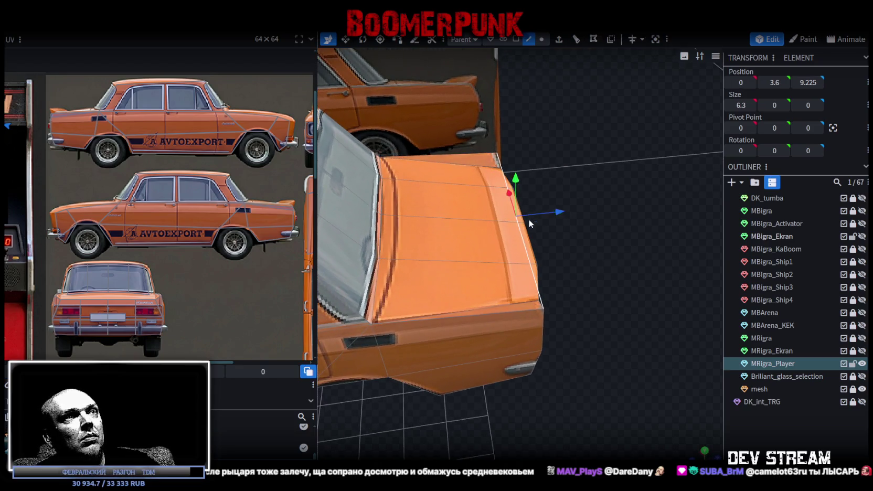
left_click(558, 40)
left_click(554, 451)
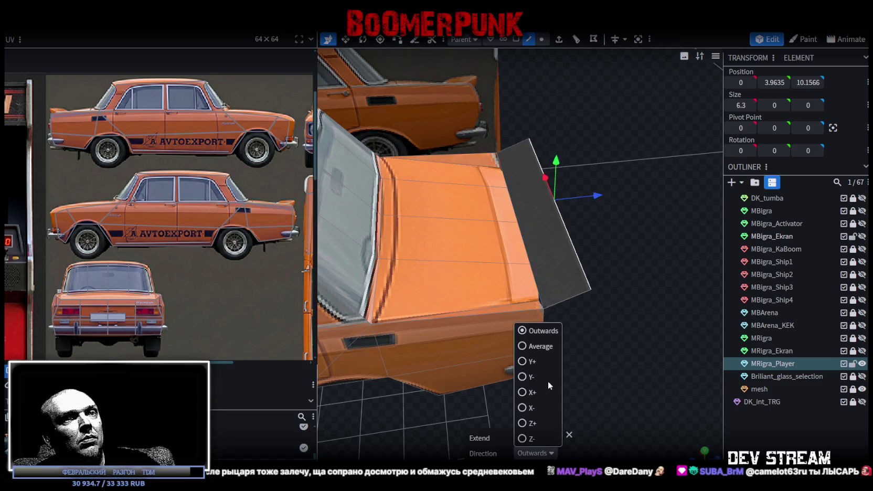
left_click(532, 438)
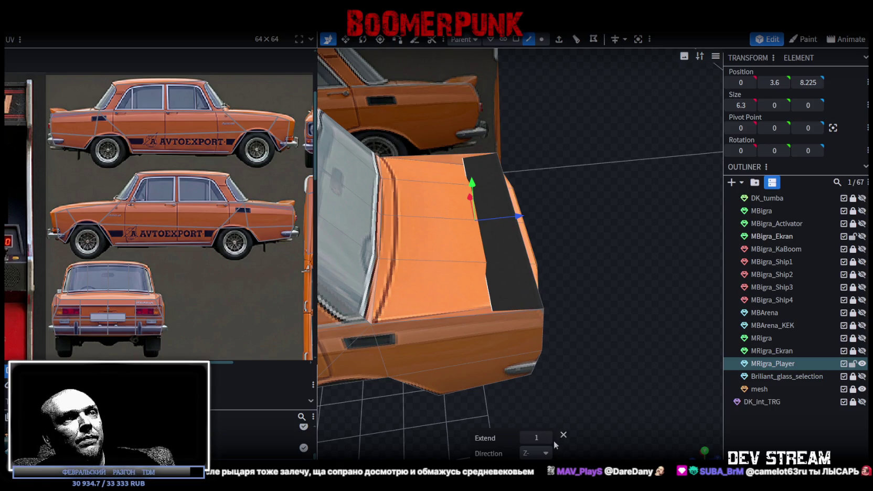
left_click_drag(472, 183, 485, 197)
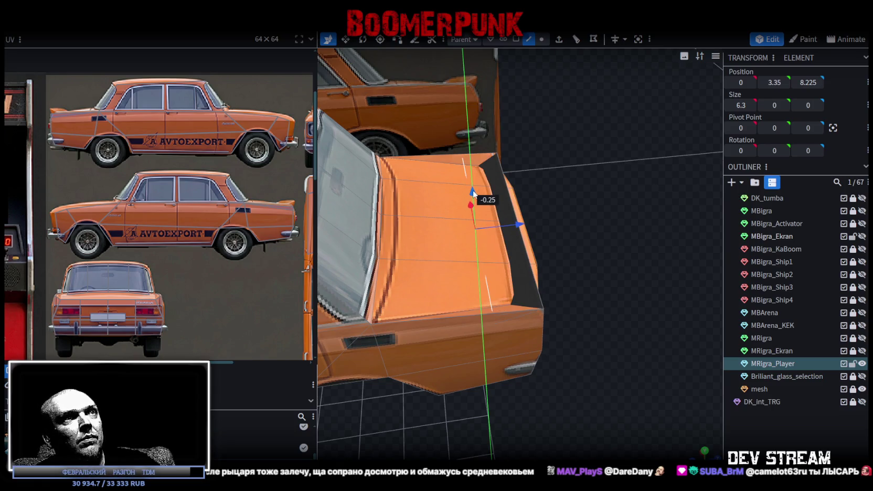
mouse_move(611, 262)
left_mouse_down()
mouse_move(559, 232)
mouse_move(491, 234)
left_mouse_up()
key("ctrl+z")
left_click_drag(549, 244, 652, 334)
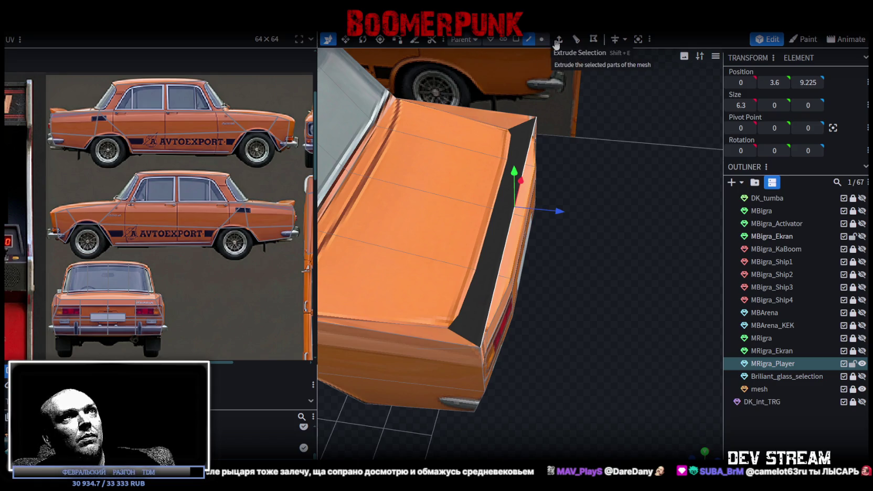
Extrude the trunk's rear edge downward along Y- to form the lip strip.
left_click(558, 41)
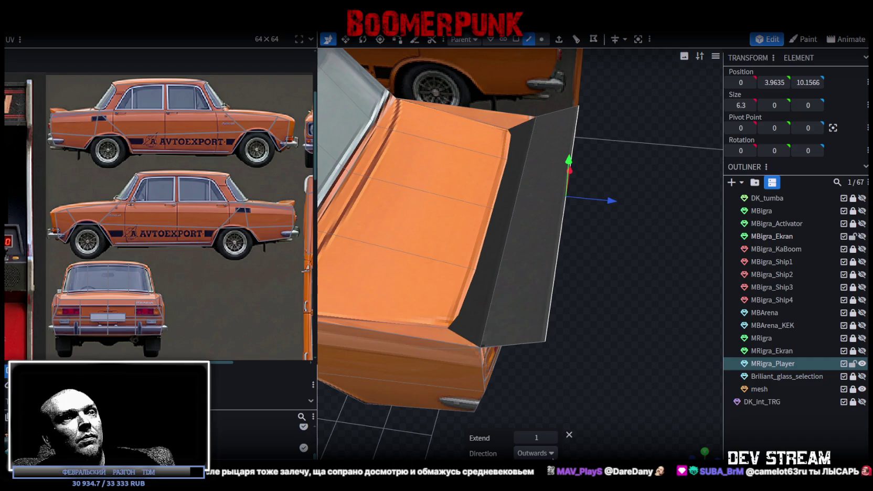
left_click(548, 454)
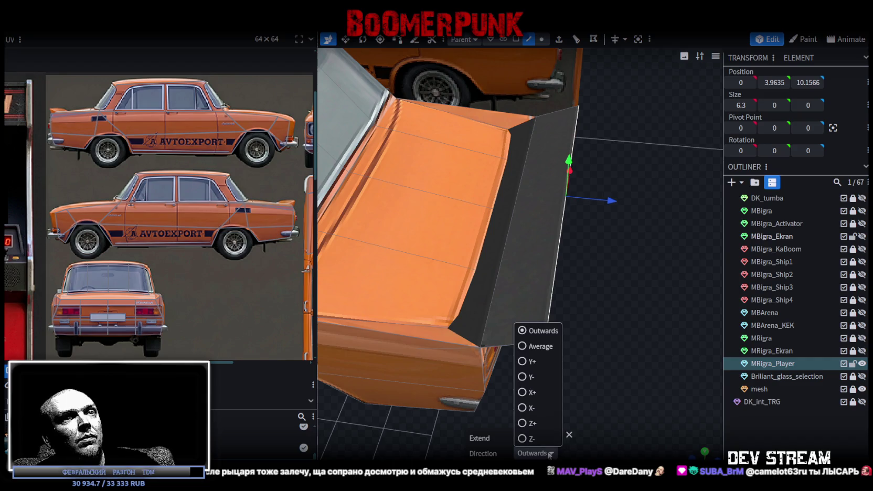
left_click(523, 376)
mouse_move(528, 367)
left_mouse_down()
mouse_move(561, 285)
mouse_move(539, 252)
left_mouse_up()
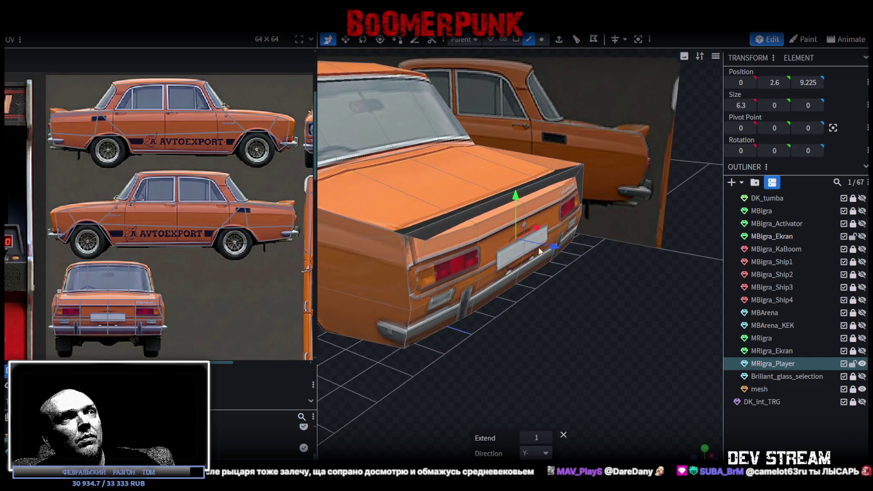
mouse_move(618, 343)
left_mouse_down()
mouse_move(577, 354)
mouse_move(584, 360)
mouse_move(555, 356)
mouse_move(627, 343)
mouse_move(575, 259)
mouse_move(576, 314)
left_mouse_up()
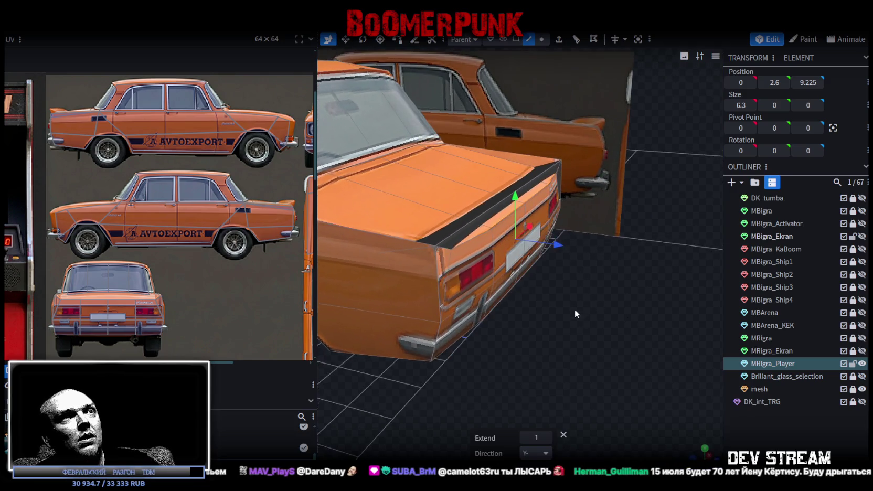
Raise and shift the strip to sit on the trunk lid's rear edge at 0, 3.45, 8.875.
left_click_drag(557, 247, 551, 247)
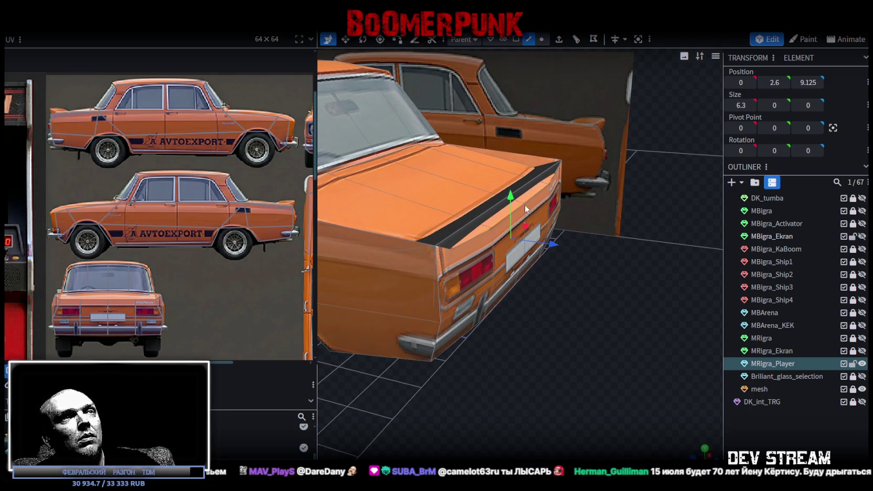
left_click_drag(511, 202, 508, 157)
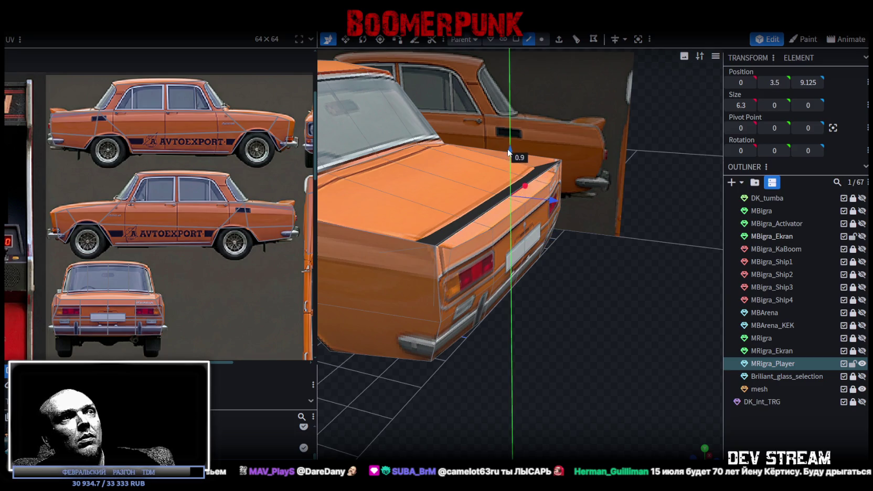
left_click_drag(553, 206, 558, 208)
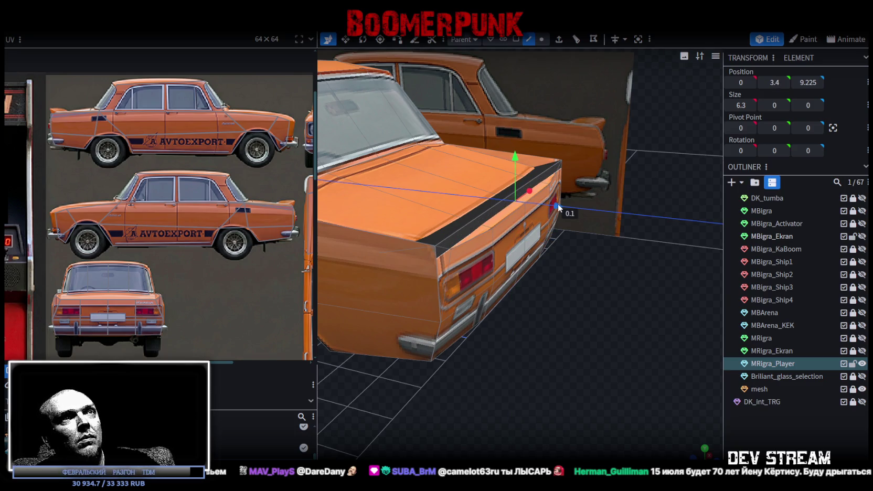
left_click_drag(563, 208, 560, 211)
mouse_move(602, 280)
left_mouse_down()
mouse_move(578, 312)
mouse_move(543, 64)
left_mouse_up()
left_click(496, 234)
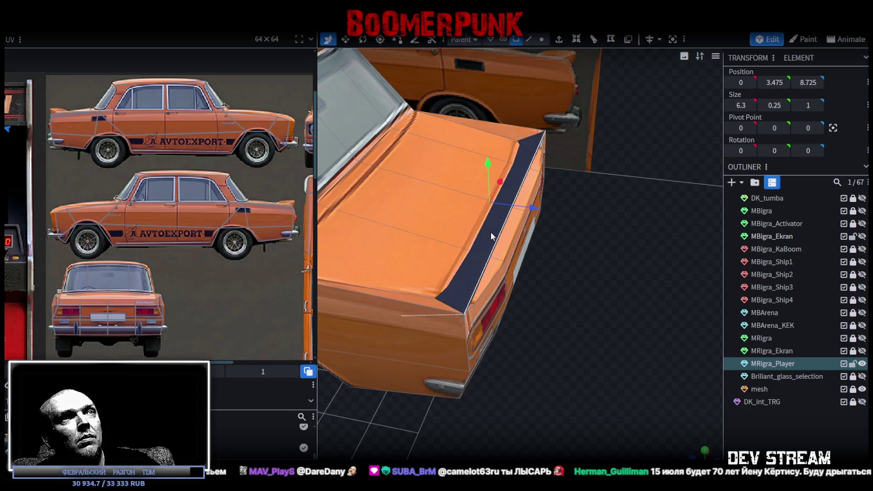
left_click_drag(491, 232, 583, 276)
key("ctrl+z")
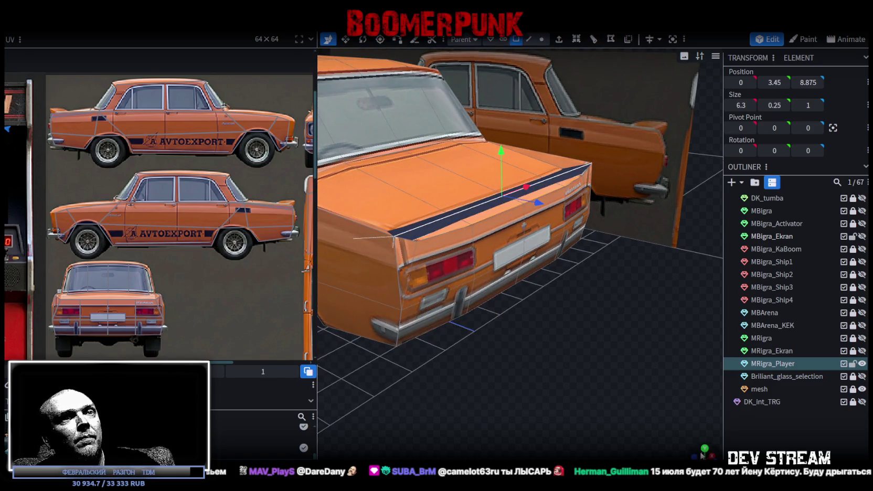
left_click(704, 448)
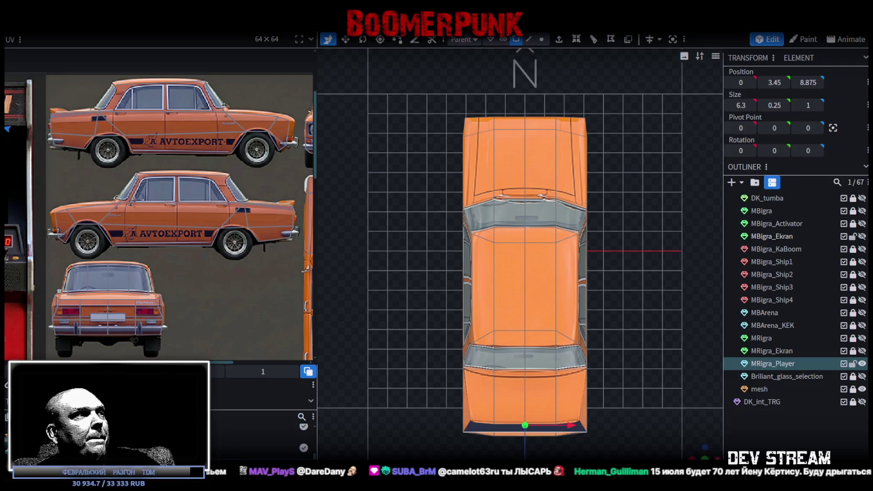
Move the strip's UV box onto the rear trunk edge of the top-view car photo.
scroll(62, 328, "down", 3)
scroll(58, 288, "down", 2)
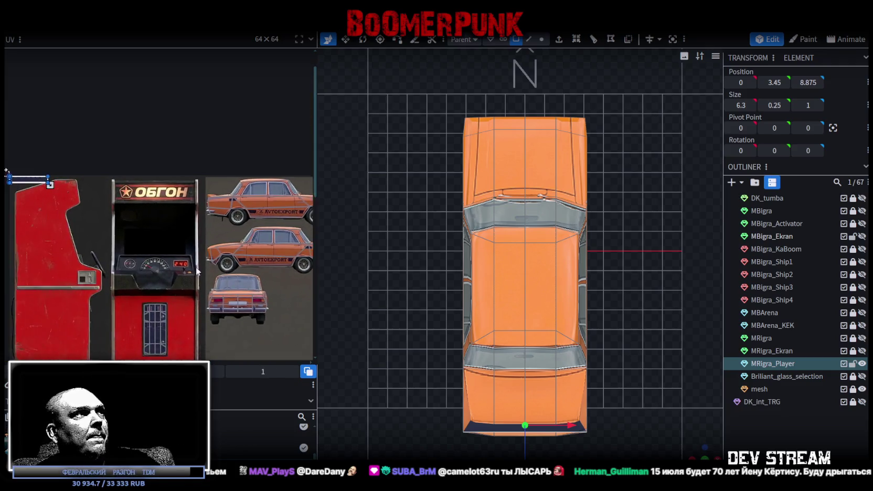
left_click_drag(67, 180, 273, 259)
middle_click_drag(275, 280, 118, 295)
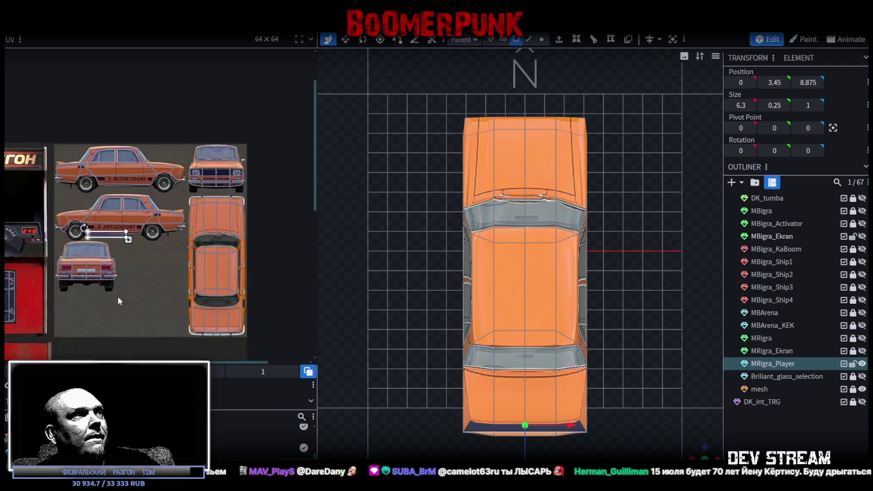
mouse_move(117, 239)
left_mouse_down()
mouse_move(211, 299)
mouse_move(232, 337)
left_mouse_up()
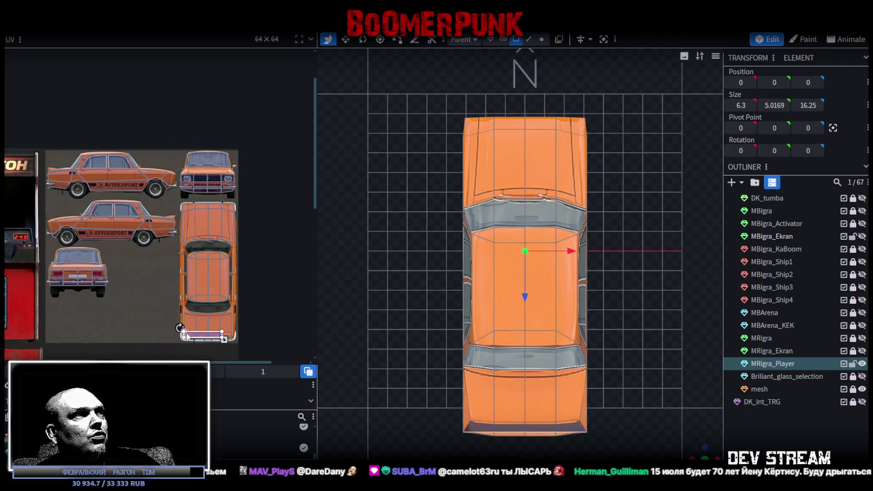
scroll(231, 337, "up", 3)
scroll(203, 277, "up", 2)
left_click_drag(203, 277, 208, 271)
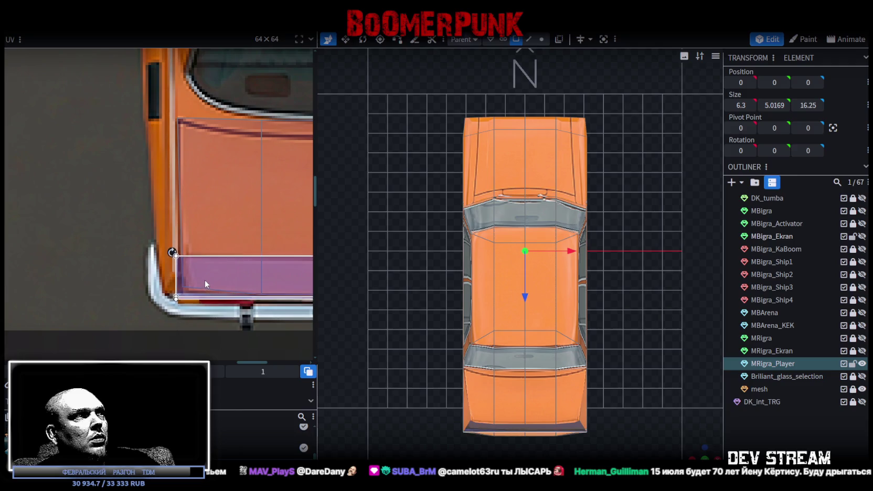
Widen the strip's UV area across the trunk edge and check the result.
scroll(208, 271, "down", 2)
scroll(92, 255, "down", 2)
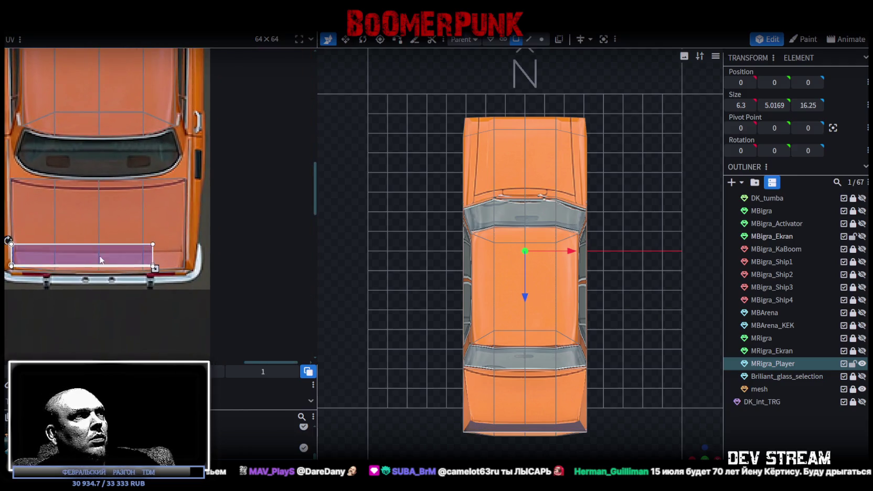
scroll(203, 271, "up", 4)
left_click_drag(186, 272, 242, 274)
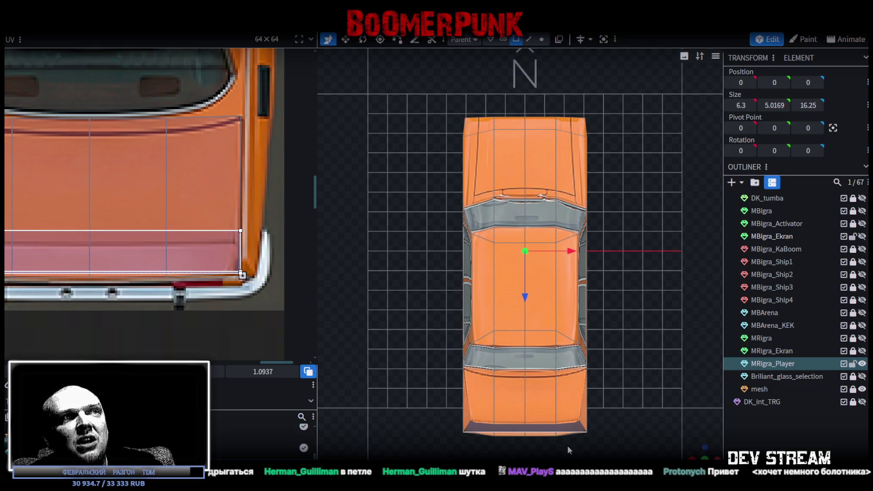
scroll(566, 445, "down", 1)
left_click_drag(534, 390, 530, 377)
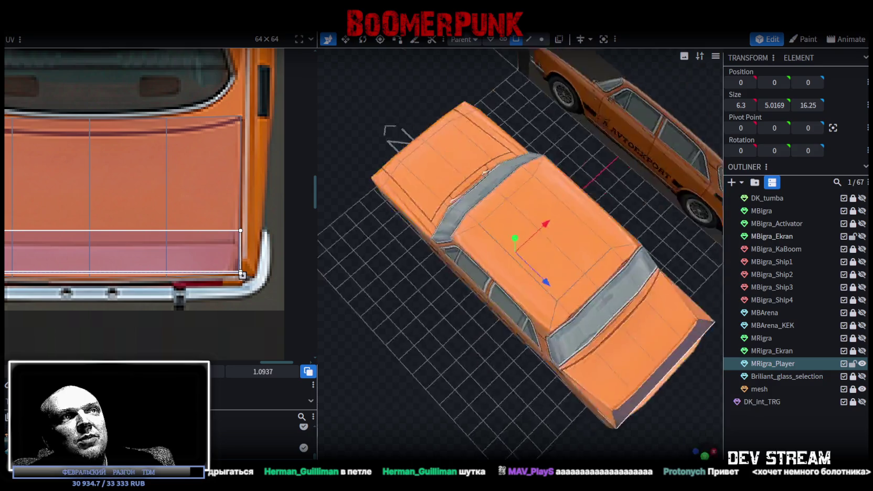
mouse_move(530, 377)
left_mouse_down()
mouse_move(506, 331)
mouse_move(491, 346)
mouse_move(459, 351)
mouse_move(517, 386)
left_mouse_up()
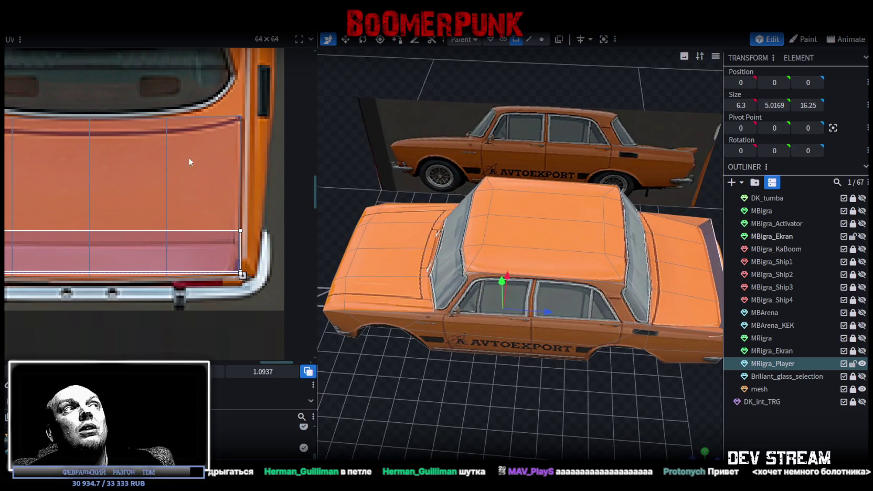
scroll(157, 126, "down", 2)
scroll(173, 163, "down", 2)
scroll(208, 218, "down", 2)
mouse_move(515, 340)
left_mouse_down()
mouse_move(519, 359)
mouse_move(463, 373)
mouse_move(379, 362)
mouse_move(392, 368)
mouse_move(409, 333)
mouse_move(446, 394)
left_mouse_up()
scroll(452, 397, "up", 3)
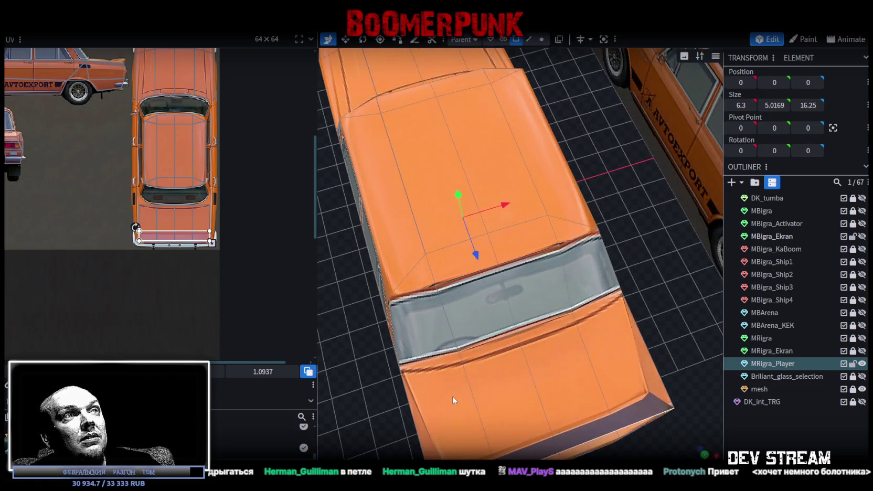
left_click(488, 332)
left_click(550, 294, "shift")
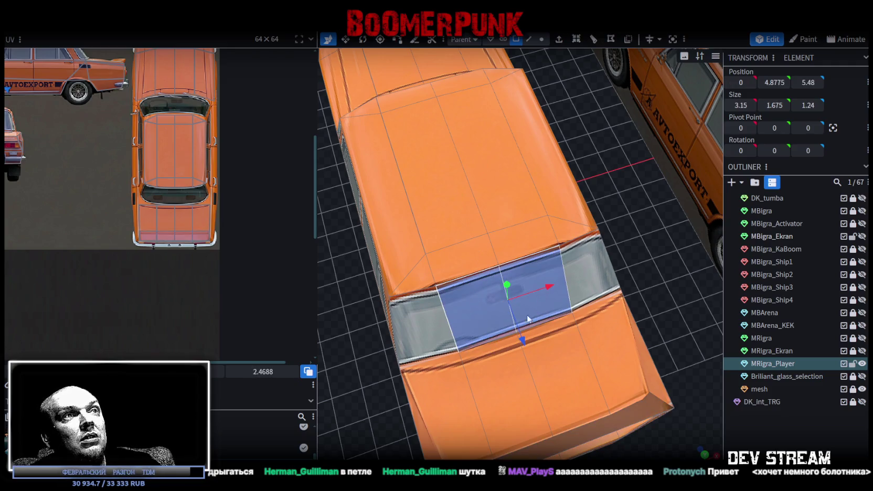
scroll(577, 336, "down", 5)
left_click_drag(623, 328, 731, 237)
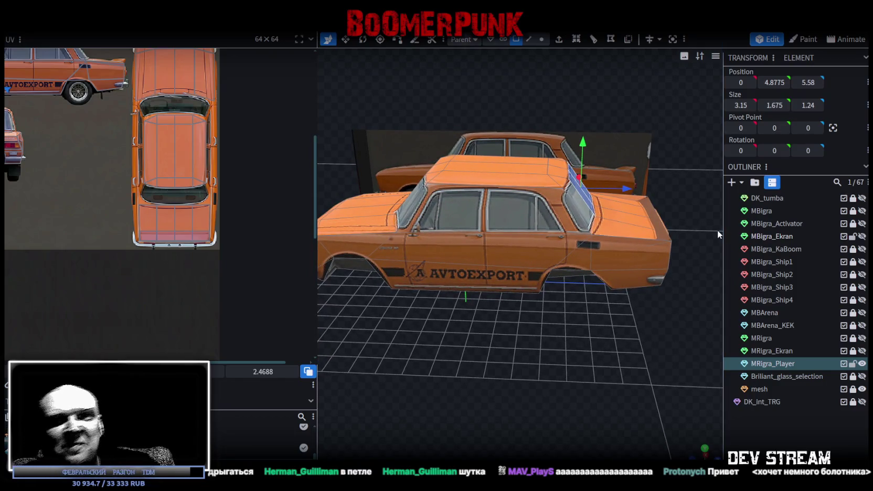
mouse_move(693, 285)
left_mouse_down()
mouse_move(516, 341)
mouse_move(530, 302)
mouse_move(468, 290)
mouse_move(426, 302)
left_mouse_up()
mouse_move(400, 314)
left_mouse_down()
mouse_move(648, 329)
mouse_move(488, 352)
mouse_move(412, 318)
mouse_move(488, 232)
left_mouse_up()
left_click(488, 232)
Map the trunk trim strip's UV box onto the chrome bumper, trimmed to just the chrome line.
left_click(500, 229)
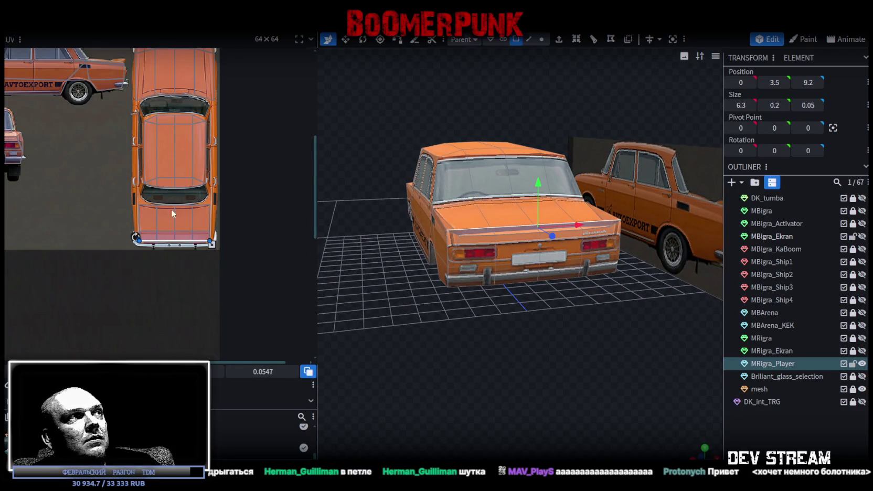
scroll(178, 210, "up", 3)
scroll(173, 231, "up", 2)
scroll(175, 213, "up", 2)
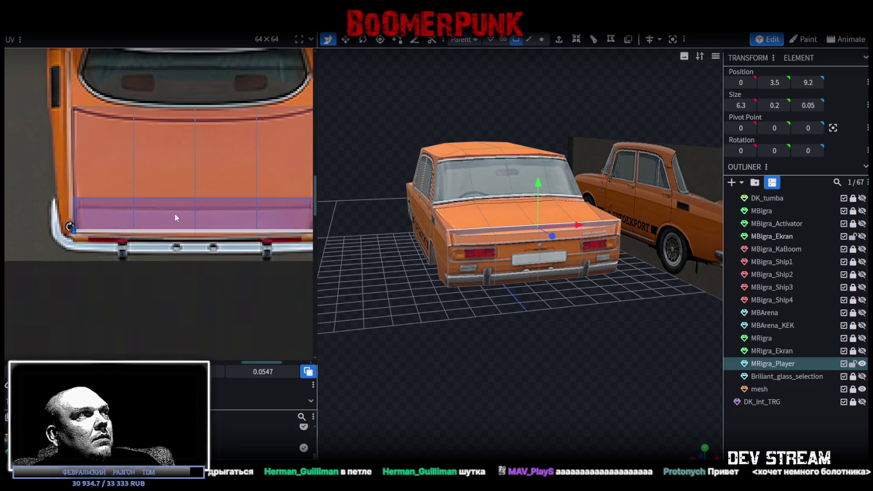
left_click_drag(174, 213, 166, 248)
middle_click_drag(166, 248, 259, 235)
left_click_drag(245, 226, 244, 239)
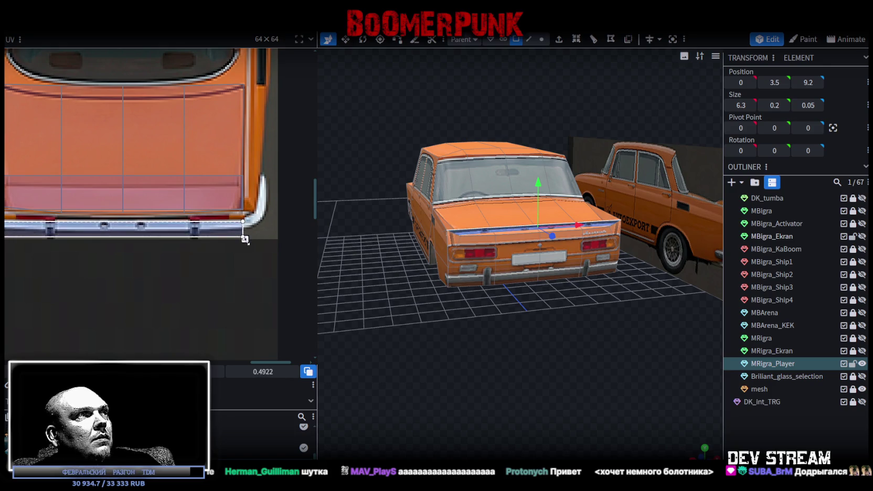
left_click(195, 229)
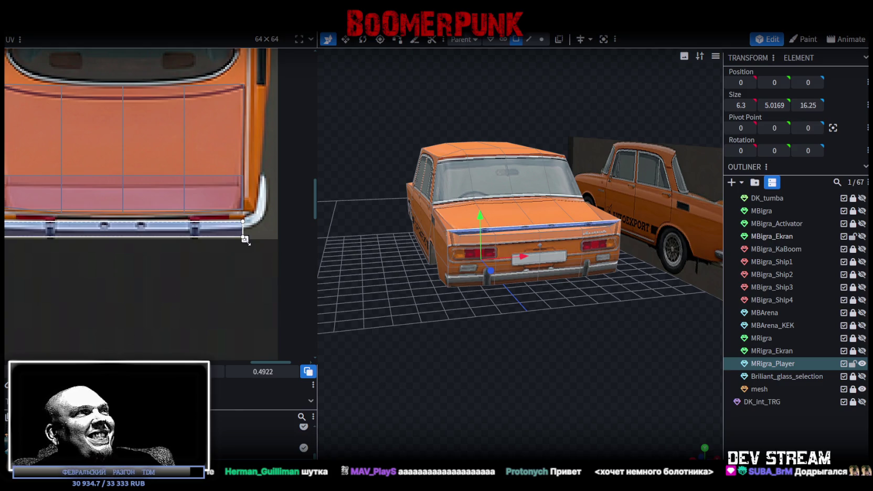
left_click_drag(243, 239, 246, 233)
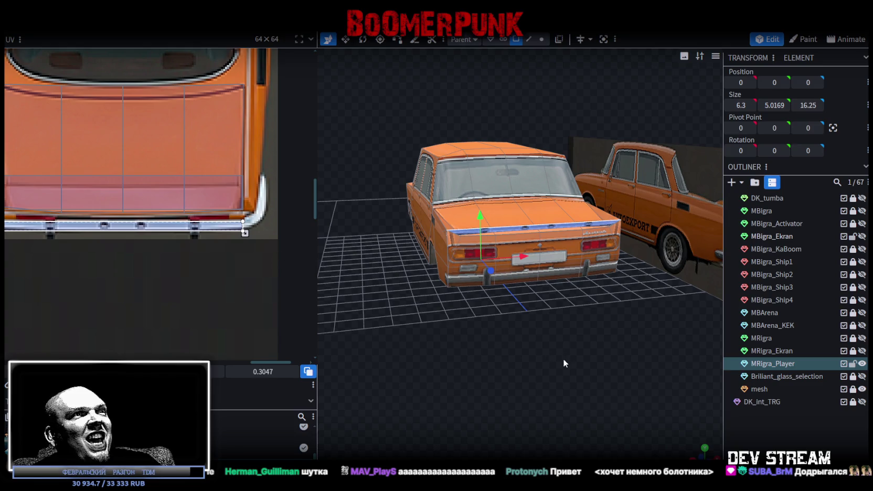
left_click(772, 437)
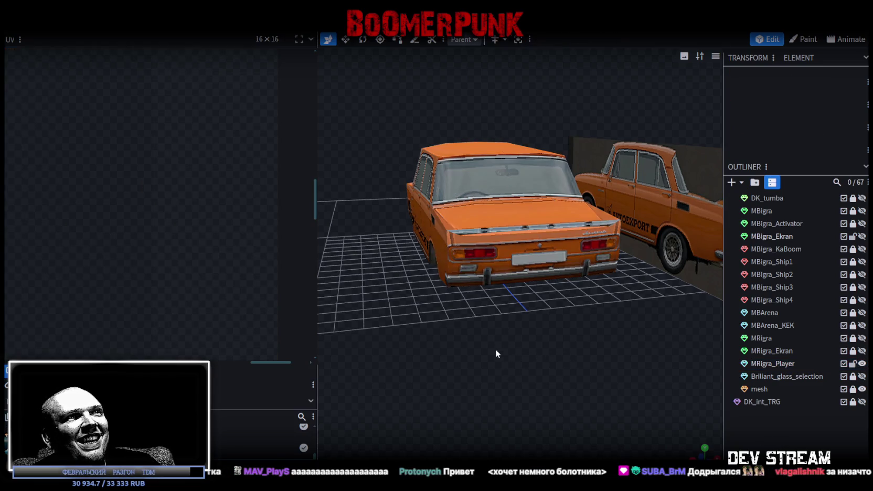
Reselect the rear trim strip and inspect its chrome texture from several angles.
left_click_drag(494, 351, 524, 346)
left_click(539, 276)
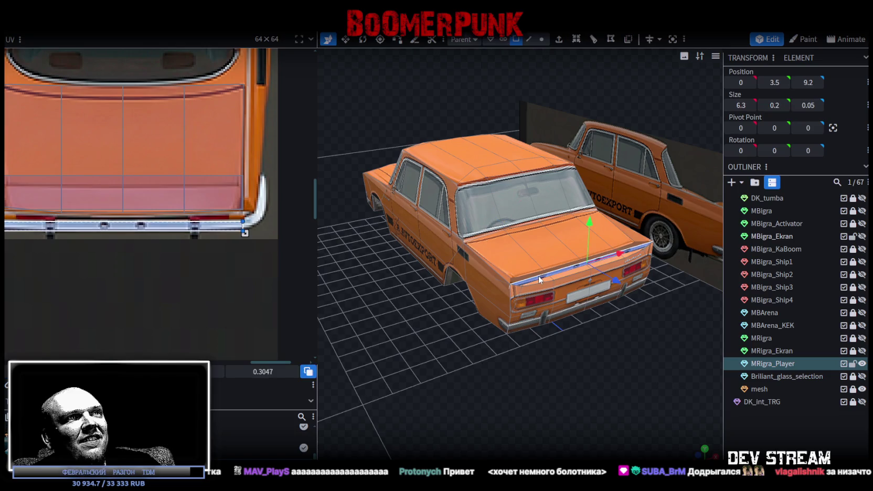
scroll(92, 231, "down", 3)
scroll(165, 294, "down", 2)
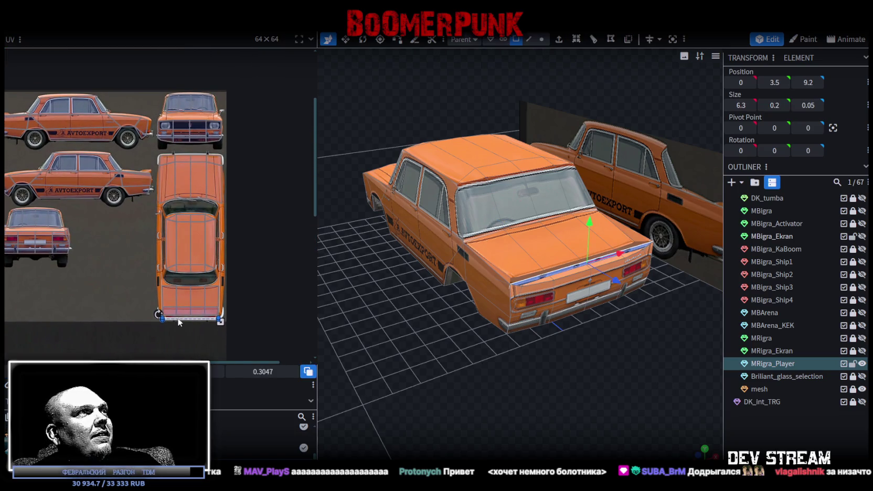
scroll(195, 298, "down", 2)
mouse_move(340, 291)
left_mouse_down()
mouse_move(484, 324)
mouse_move(409, 325)
mouse_move(594, 313)
mouse_move(429, 318)
left_mouse_up()
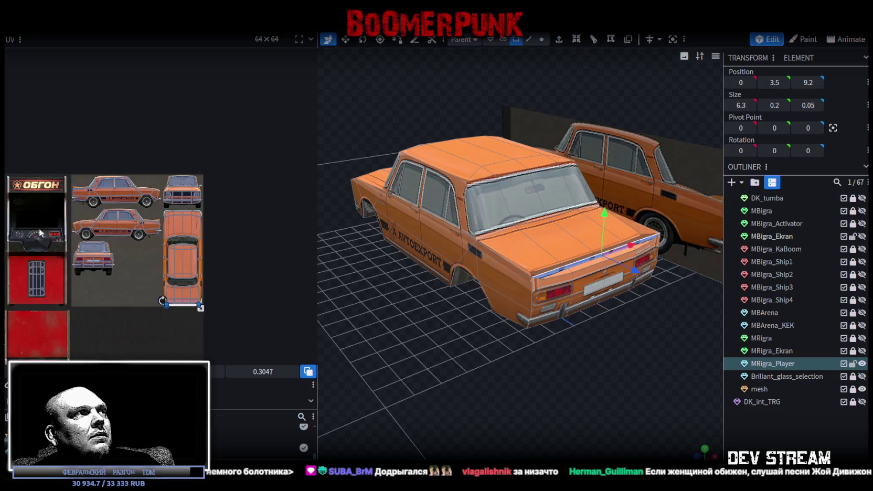
scroll(168, 242, "up", 3)
scroll(168, 243, "up", 2)
mouse_move(413, 310)
left_mouse_down()
mouse_move(347, 311)
mouse_move(419, 319)
left_mouse_up()
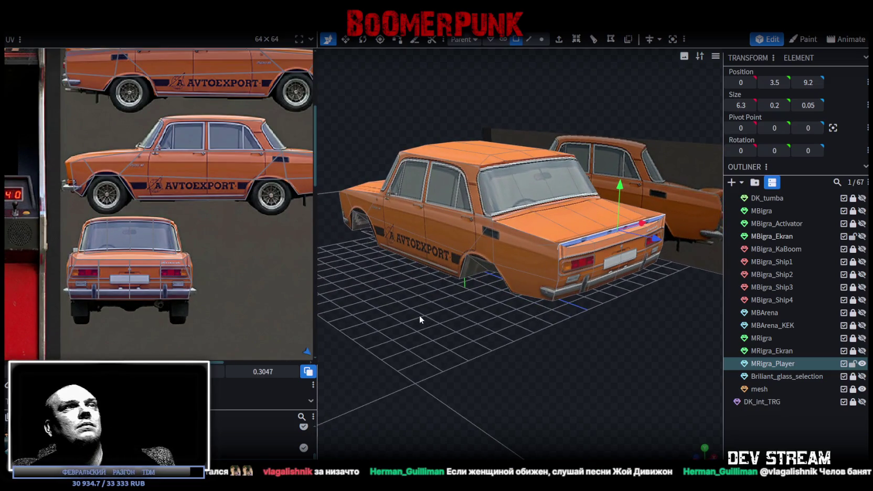
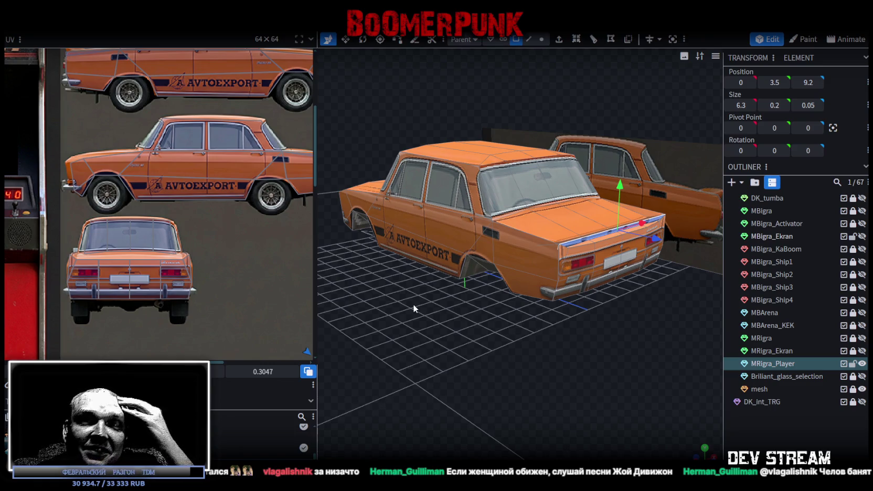
Drag the rear trim strip's UV island onto the dark arcade-screen area of the texture.
scroll(127, 243, "down", 2)
scroll(144, 242, "down", 3)
scroll(166, 235, "down", 2)
scroll(161, 289, "up", 2)
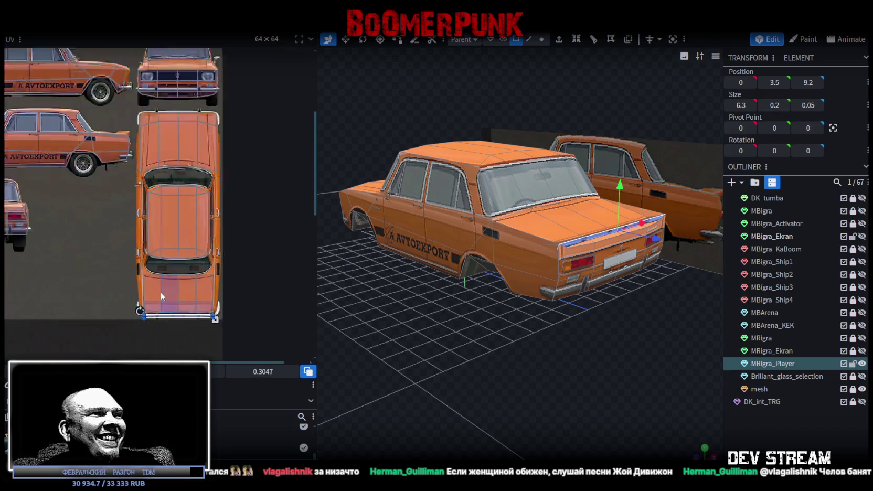
scroll(160, 290, "up", 1)
left_click_drag(158, 318, 52, 167)
scroll(218, 309, "down", 2)
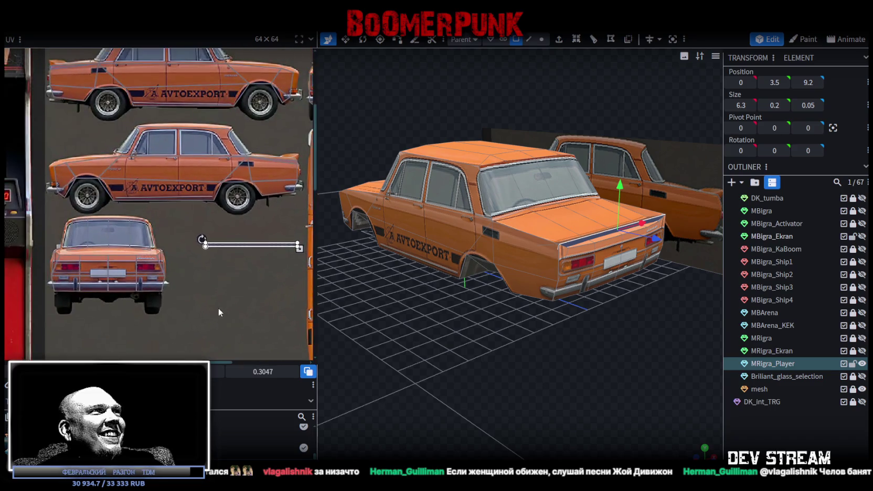
scroll(215, 304, "down", 1)
scroll(213, 300, "up", 1)
scroll(233, 286, "up", 1)
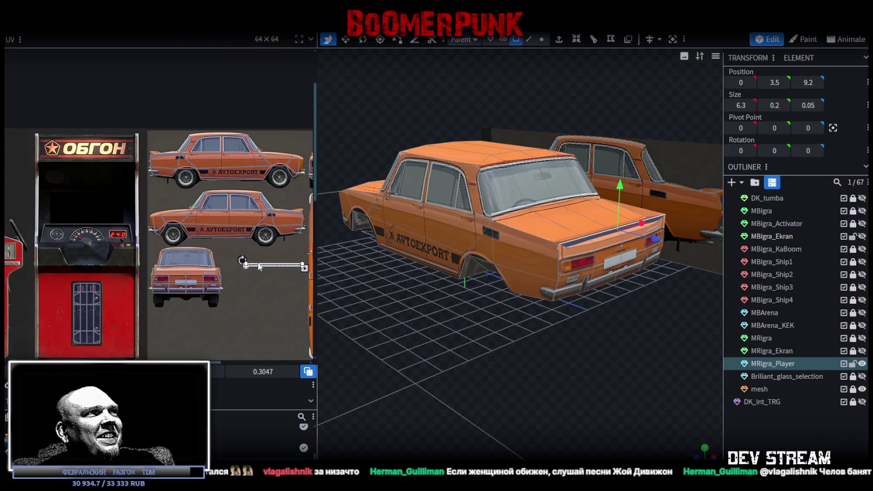
mouse_move(259, 267)
left_mouse_down()
mouse_move(168, 241)
mouse_move(86, 200)
mouse_move(70, 214)
left_mouse_up()
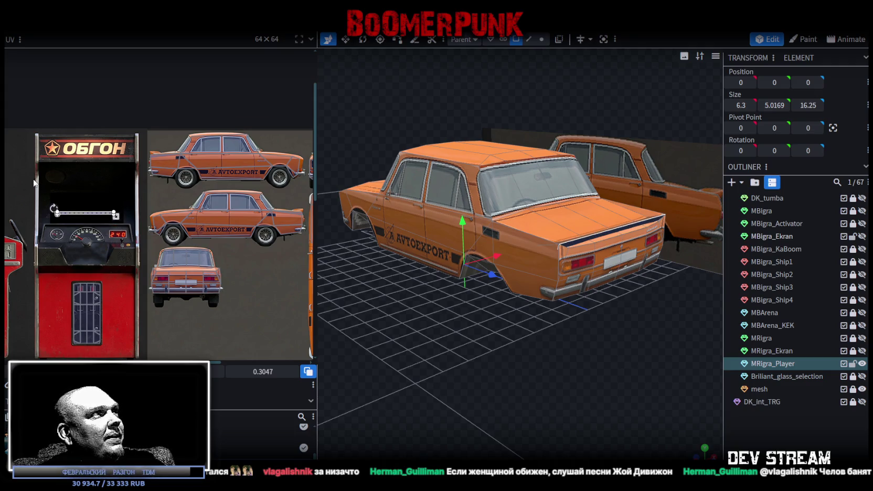
scroll(47, 199, "up", 3)
left_click_drag(104, 243, 44, 175)
Inspect the car from rear and front three-quarter views, then save it as Build08.bbmodel.
left_click(671, 445)
mouse_move(671, 445)
left_mouse_down()
mouse_move(557, 367)
mouse_move(561, 392)
mouse_move(521, 350)
mouse_move(513, 330)
mouse_move(553, 314)
mouse_move(555, 285)
mouse_move(543, 286)
left_mouse_up()
left_click(521, 345)
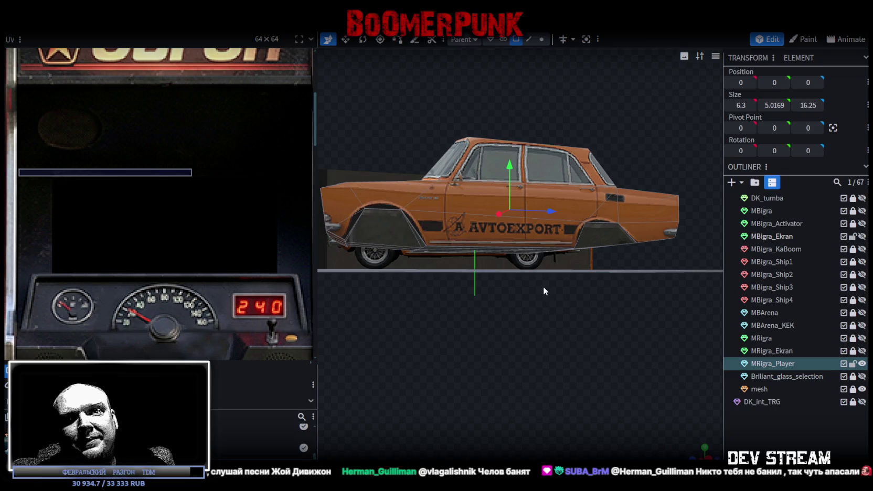
mouse_move(534, 291)
left_mouse_down()
mouse_move(487, 305)
mouse_move(488, 322)
mouse_move(536, 329)
mouse_move(521, 284)
mouse_move(501, 348)
mouse_move(482, 209)
mouse_move(462, 382)
mouse_move(478, 381)
mouse_move(462, 369)
mouse_move(552, 387)
mouse_move(586, 372)
mouse_move(561, 373)
mouse_move(502, 406)
mouse_move(491, 426)
mouse_move(610, 400)
mouse_move(568, 378)
mouse_move(575, 345)
mouse_move(513, 362)
mouse_move(547, 347)
mouse_move(557, 374)
left_mouse_up()
left_click(483, 209)
key("ctrl+s")
Re-save Build08.bbmodel and orbit to level and low side views of the car.
scroll(556, 376, "up", 3)
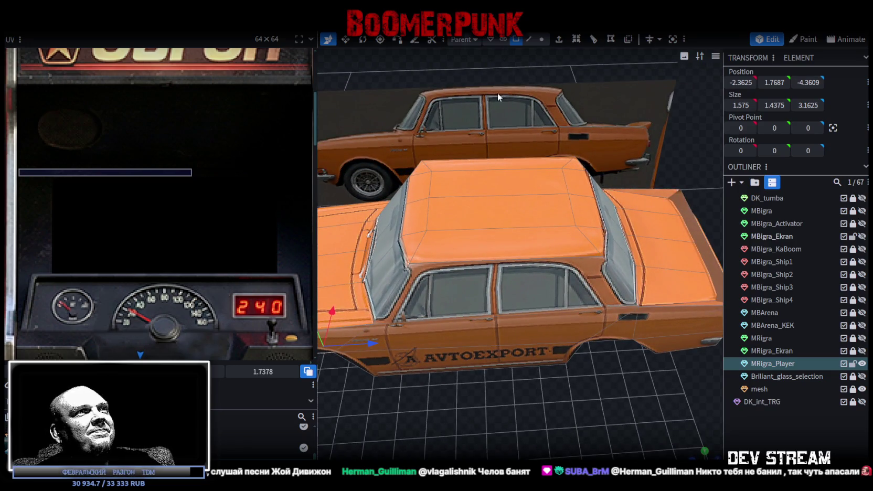
scroll(506, 383, "down", 3)
mouse_move(506, 383)
left_mouse_down()
mouse_move(494, 332)
mouse_move(513, 336)
mouse_move(512, 377)
mouse_move(566, 370)
mouse_move(541, 344)
mouse_move(578, 353)
mouse_move(579, 373)
mouse_move(501, 352)
mouse_move(500, 338)
left_mouse_up()
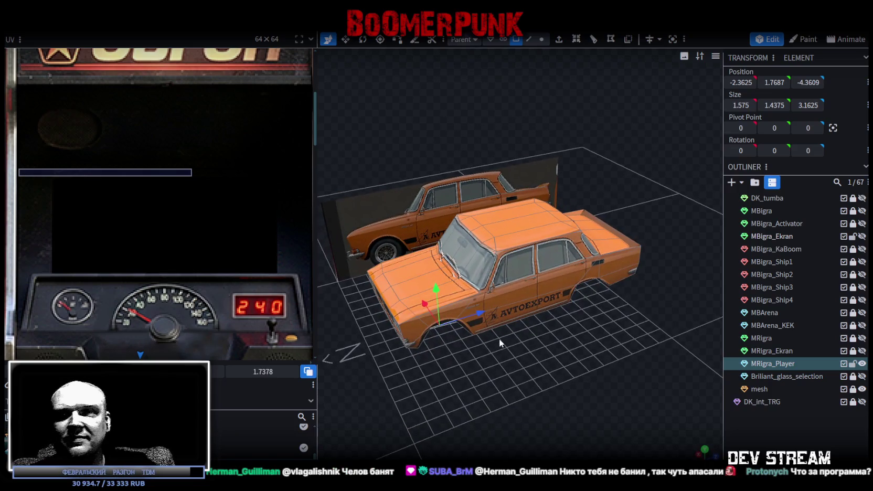
key("ctrl+s")
mouse_move(518, 341)
left_mouse_down()
mouse_move(524, 388)
mouse_move(548, 364)
mouse_move(411, 311)
mouse_move(406, 300)
mouse_move(442, 278)
mouse_move(420, 268)
mouse_move(351, 304)
mouse_move(306, 227)
mouse_move(337, 229)
mouse_move(400, 293)
mouse_move(520, 363)
mouse_move(566, 366)
mouse_move(595, 325)
mouse_move(645, 339)
mouse_move(638, 366)
mouse_move(525, 371)
mouse_move(314, 341)
mouse_move(329, 370)
mouse_move(571, 347)
left_mouse_up()
scroll(503, 343, "up", 2)
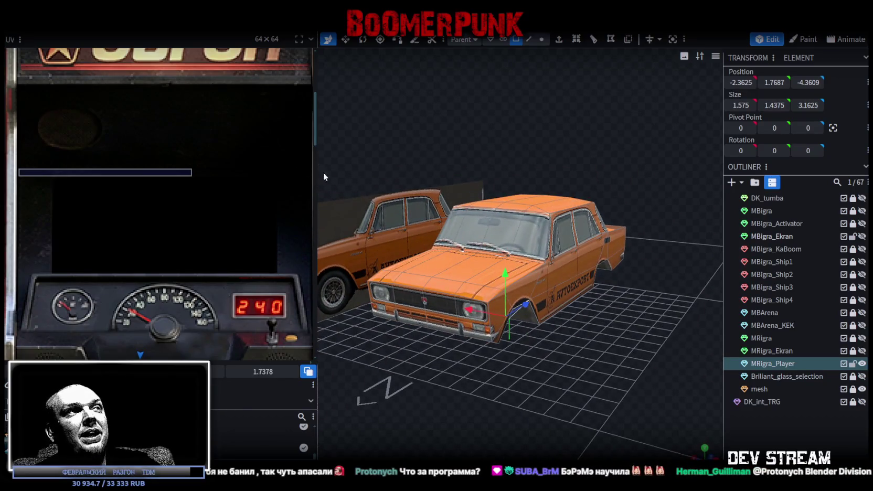
scroll(193, 247, "down", 3)
Switch to vertex selection mode and select a hood vertex plus a corner vertex.
scroll(173, 209, "down", 2)
scroll(148, 167, "down", 2)
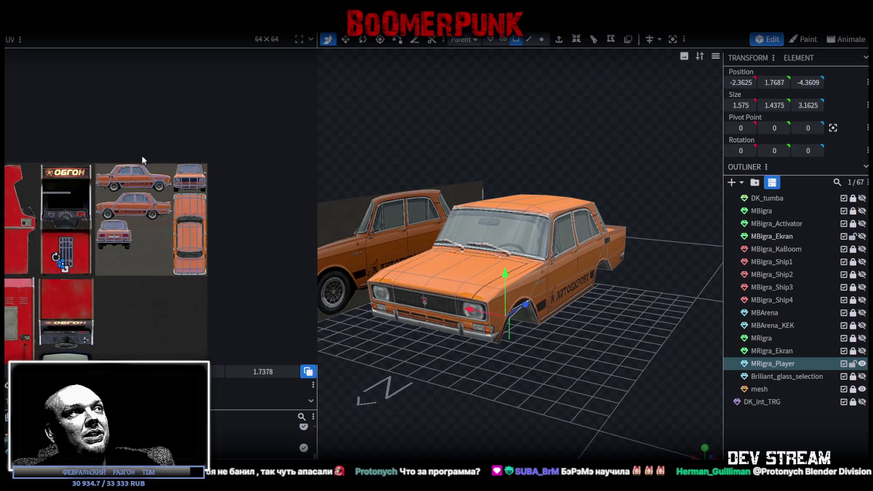
scroll(177, 205, "up", 2)
scroll(172, 212, "up", 2)
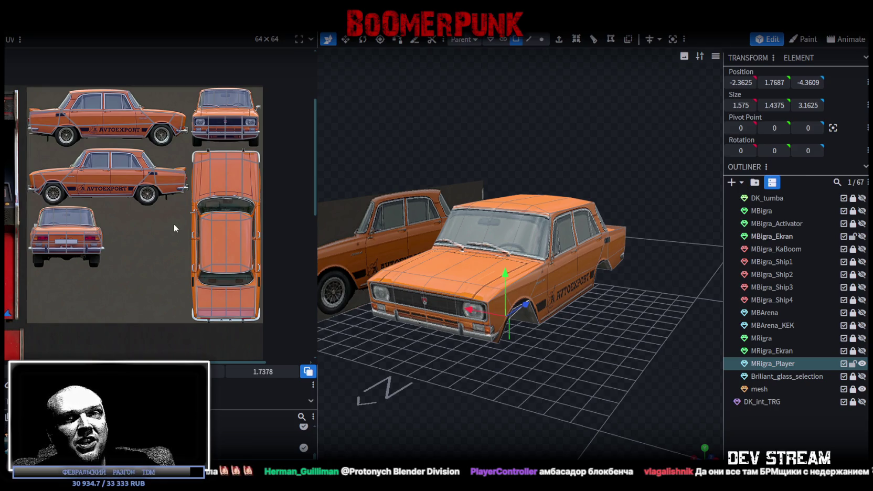
left_click_drag(504, 336, 473, 365)
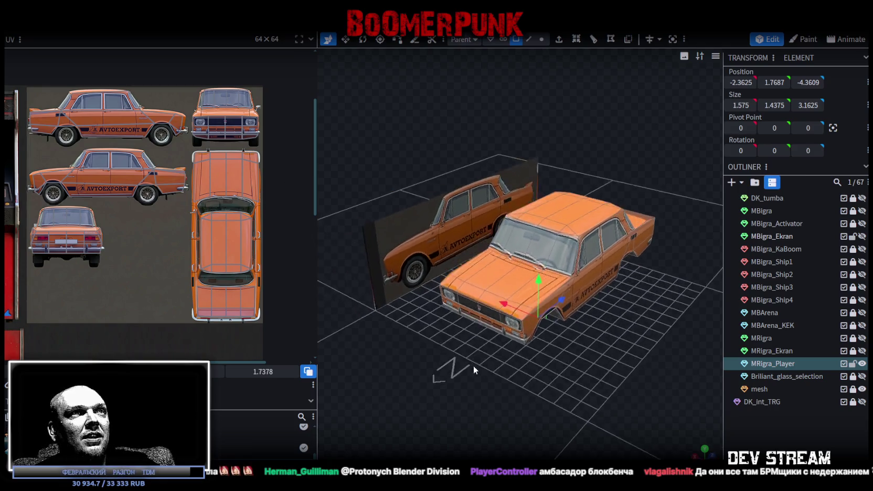
scroll(473, 367, "up", 2)
scroll(498, 398, "up", 2)
scroll(480, 384, "up", 2)
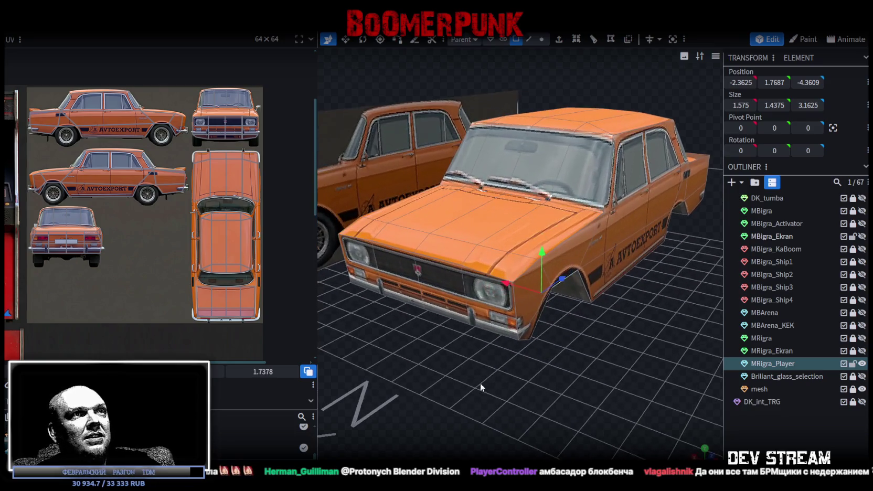
left_click(542, 41)
scroll(506, 254, "up", 3)
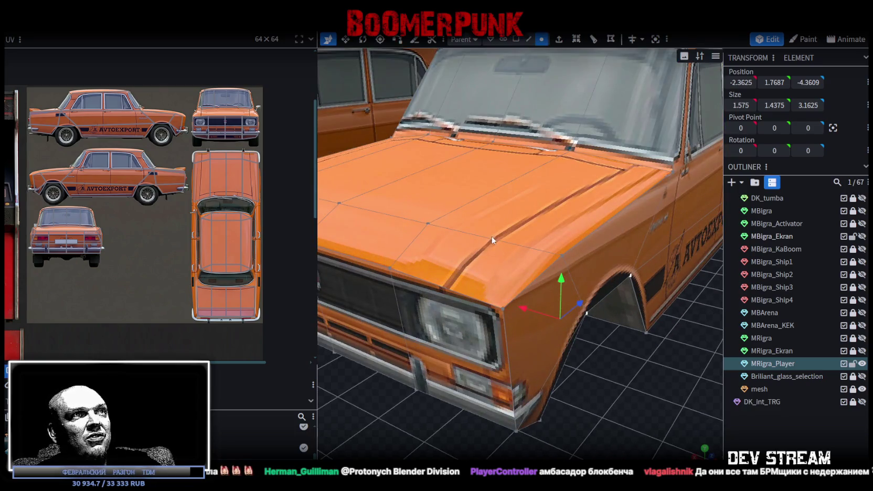
left_click(427, 224)
left_click(501, 307, "shift")
Select another hood vertex and toggle the viewport to untextured solid grey shading.
mouse_move(500, 325)
left_mouse_down()
mouse_move(435, 401)
mouse_move(473, 410)
mouse_move(630, 260)
left_mouse_up()
left_click(639, 236)
mouse_move(537, 337)
left_mouse_down()
mouse_move(552, 399)
mouse_move(477, 400)
mouse_move(516, 385)
mouse_move(476, 366)
mouse_move(535, 380)
mouse_move(606, 380)
mouse_move(629, 310)
mouse_move(559, 363)
mouse_move(472, 324)
mouse_move(409, 336)
mouse_move(446, 326)
left_mouse_up()
key("z")
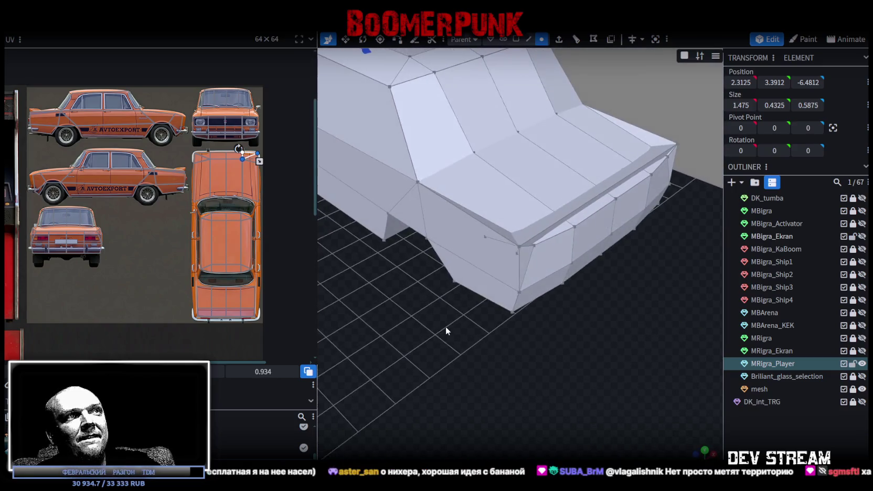
Select the trunk's rear edges and lower them by 0.25 along Y.
left_click(487, 235)
left_click_drag(554, 333, 492, 259)
left_click(492, 204)
key("v")
mouse_move(492, 205)
left_mouse_down()
mouse_move(527, 330)
mouse_move(511, 257)
left_mouse_up()
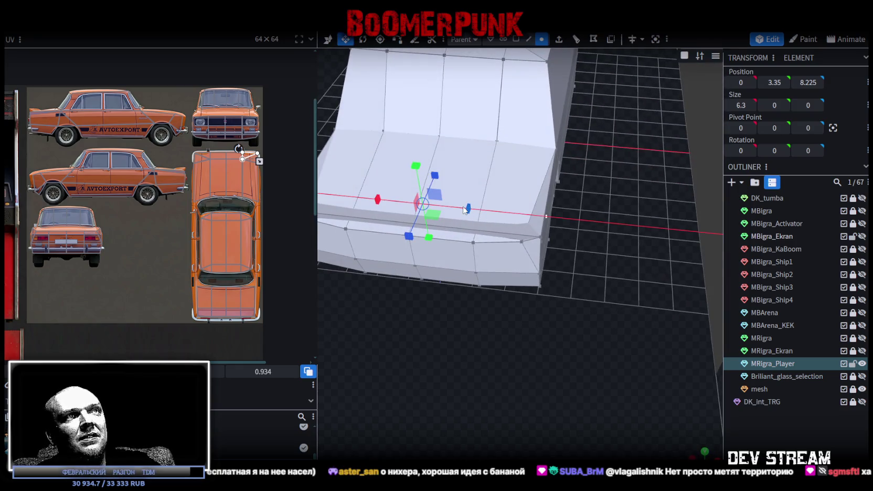
mouse_move(512, 361)
left_mouse_down()
mouse_move(489, 306)
mouse_move(557, 295)
mouse_move(565, 312)
mouse_move(579, 312)
left_mouse_up()
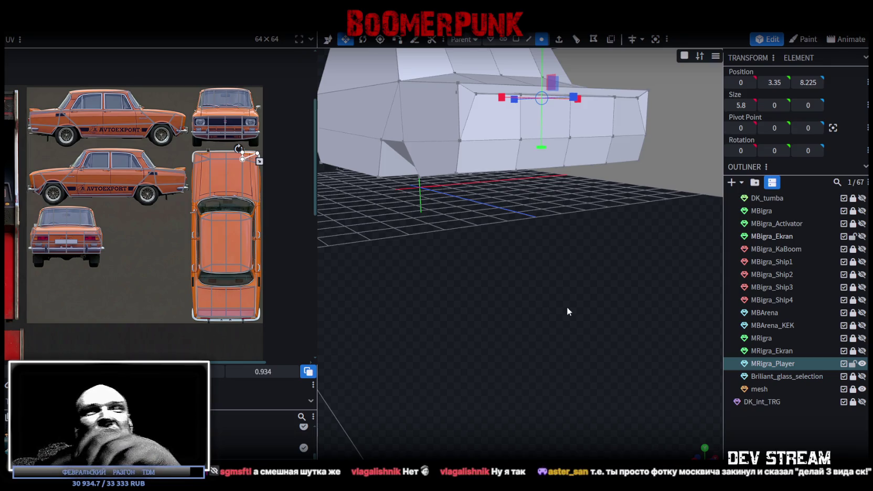
mouse_move(602, 143)
left_mouse_down()
mouse_move(501, 274)
mouse_move(504, 305)
mouse_move(546, 288)
mouse_move(550, 278)
mouse_move(503, 292)
mouse_move(470, 234)
left_mouse_up()
left_click(444, 209)
mouse_move(527, 296)
left_mouse_down()
mouse_move(472, 349)
mouse_move(425, 208)
mouse_move(524, 319)
mouse_move(550, 291)
left_mouse_up()
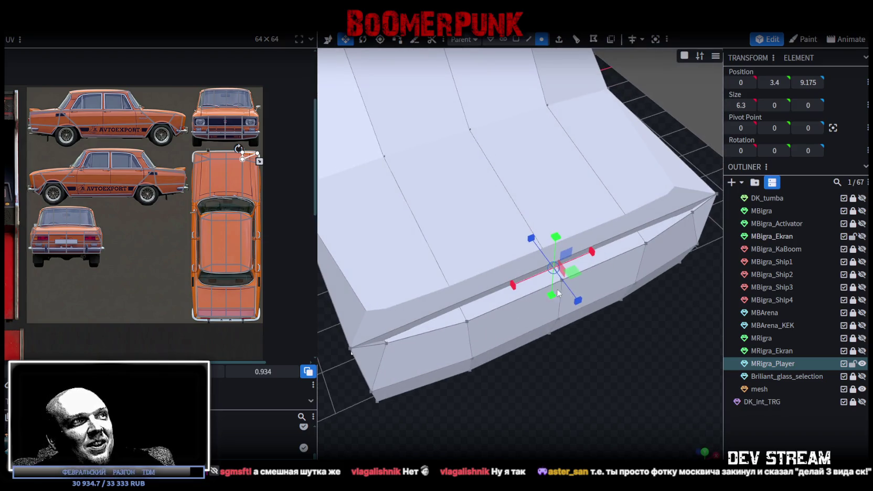
mouse_move(592, 354)
left_mouse_down()
mouse_move(597, 395)
mouse_move(588, 397)
mouse_move(571, 339)
mouse_move(503, 336)
mouse_move(520, 331)
left_mouse_up()
key("m")
mouse_move(559, 135)
left_mouse_down()
mouse_move(555, 141)
mouse_move(556, 133)
left_mouse_up()
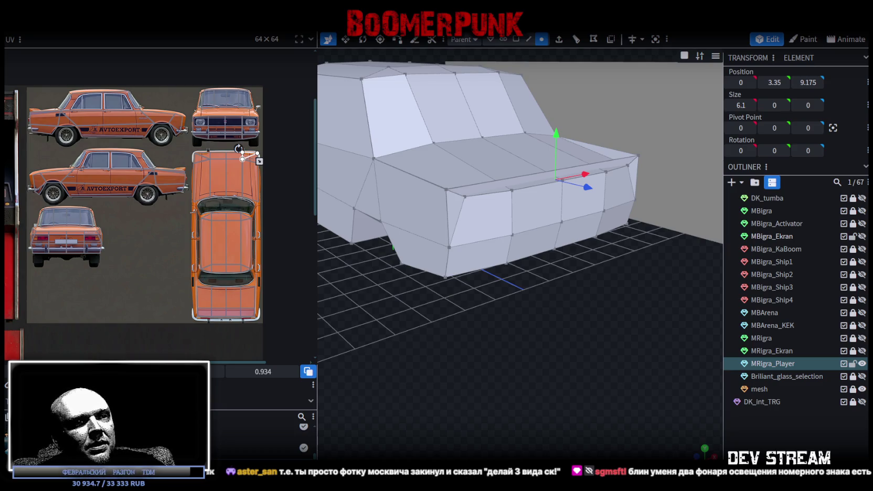
key("alt+Tab")
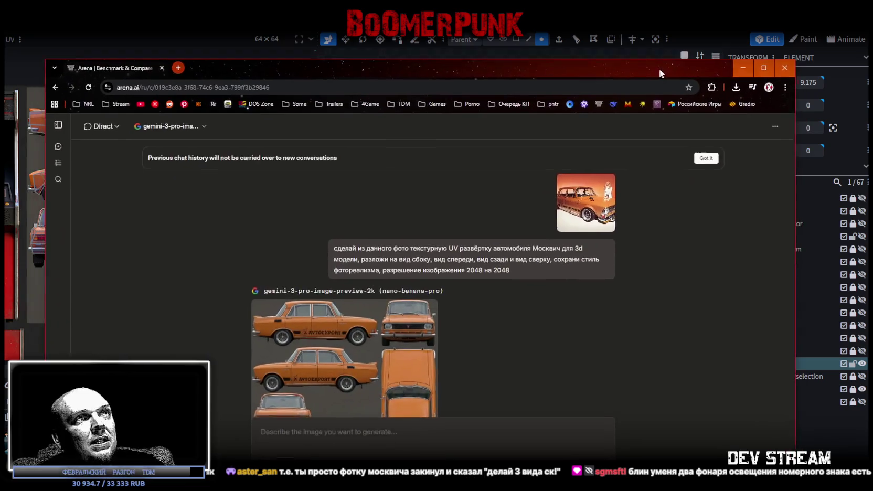
left_click(599, 209)
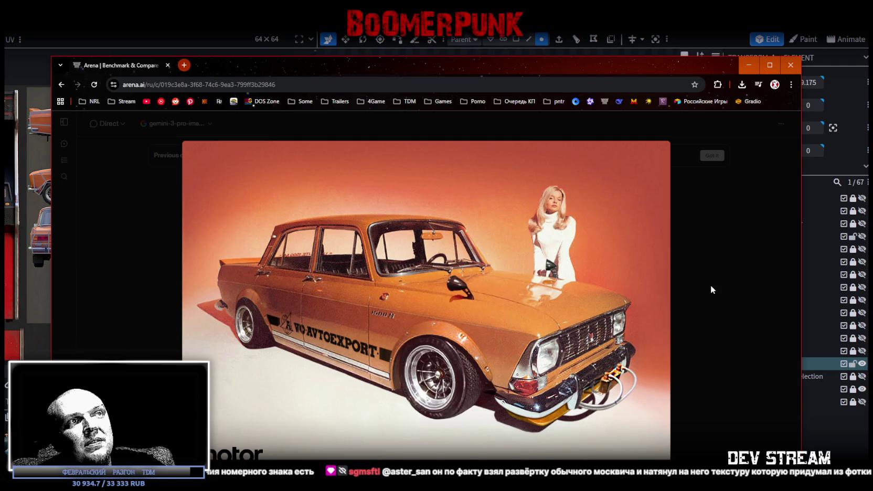
left_click(706, 320)
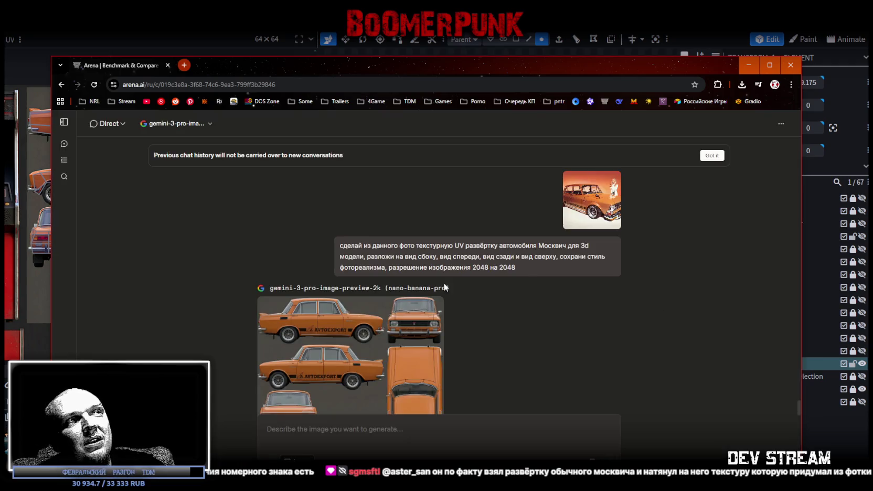
left_click_drag(334, 254, 339, 244)
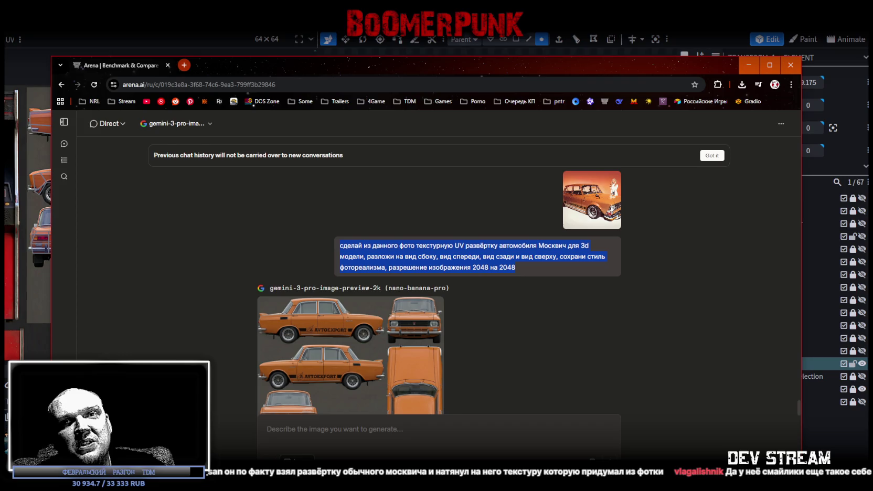
key("alt+Tab")
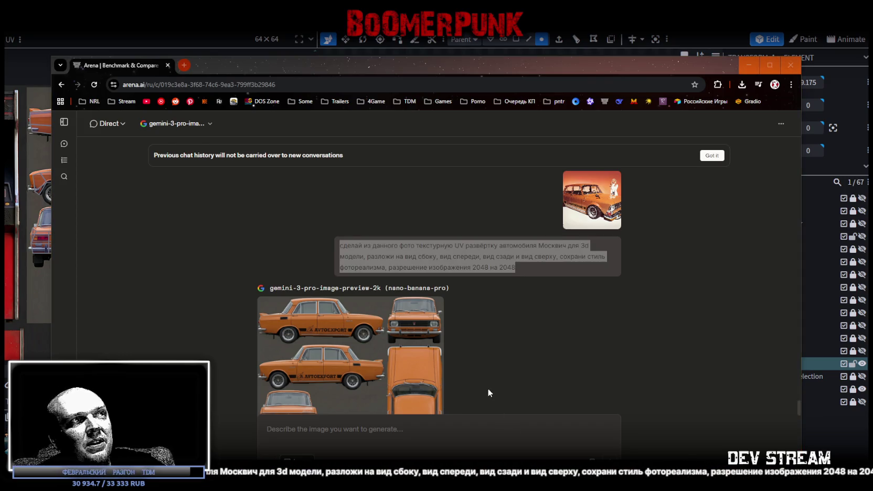
scroll(488, 388, "down", 1)
left_click(365, 323)
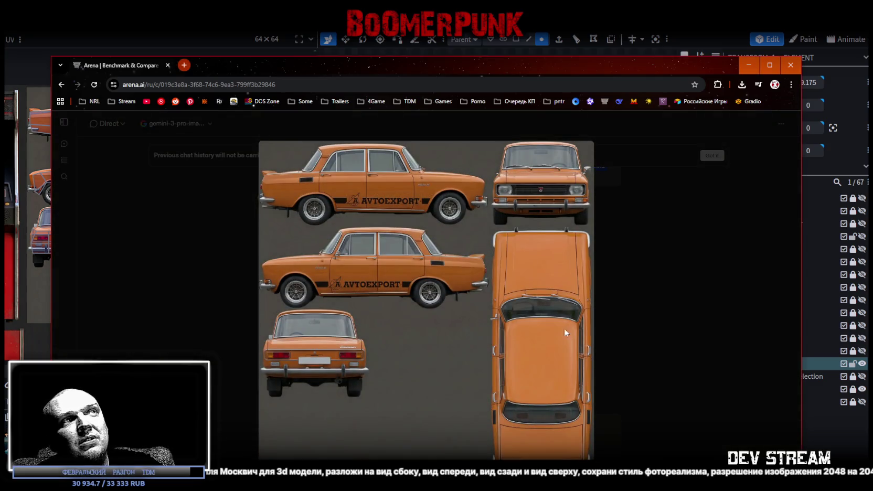
left_click(632, 323)
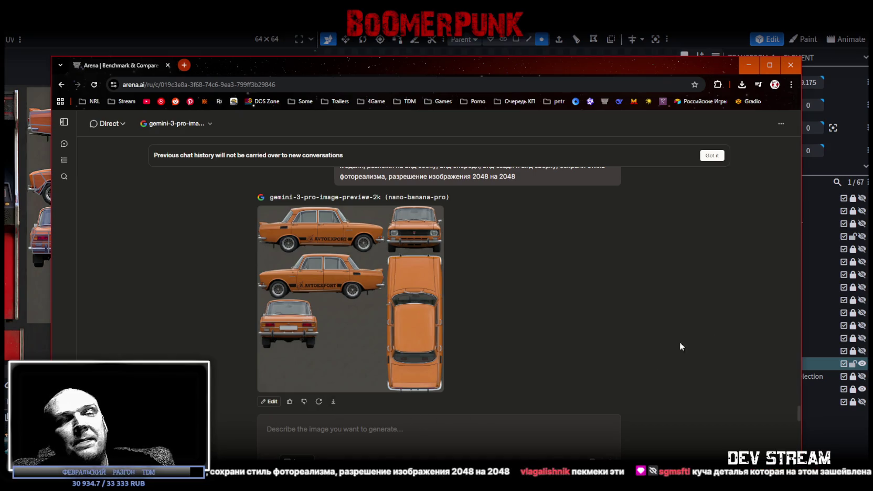
key("super+Down")
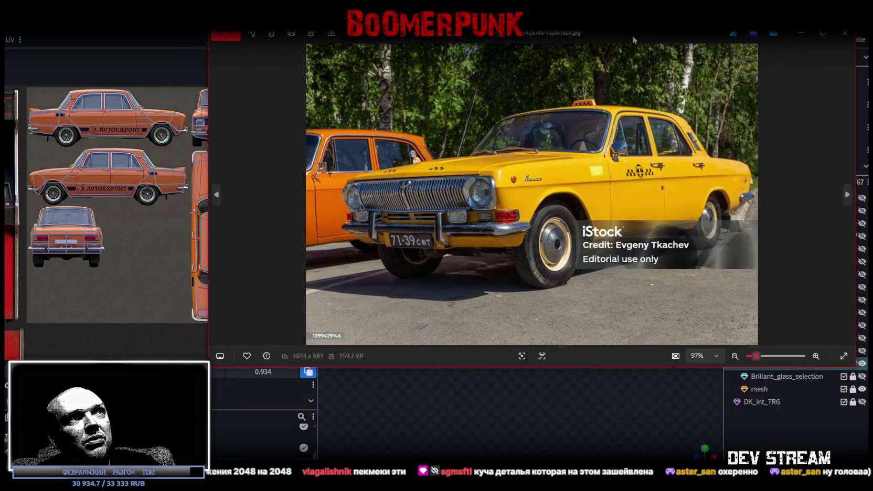
Narrow the taxi photo and taxi views sheet windows, then move the views sheet away.
left_click_drag(206, 137, 391, 137)
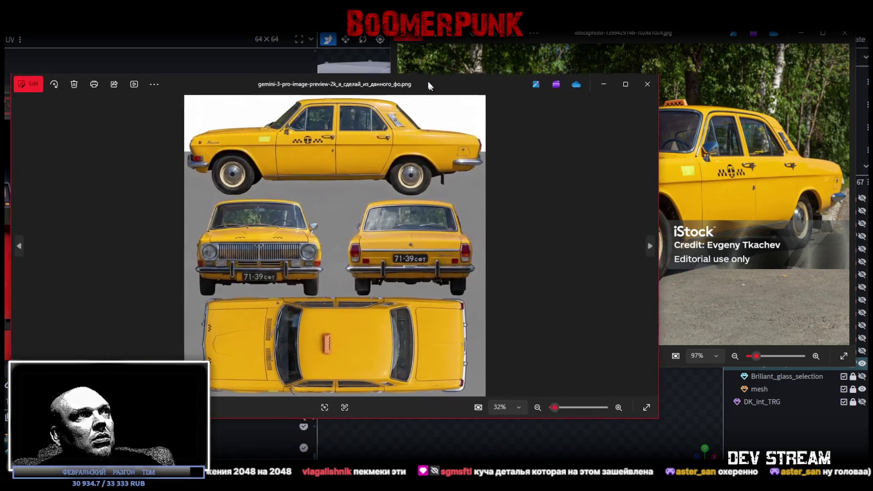
left_click_drag(428, 82, 428, 62)
mouse_move(656, 162)
left_mouse_down()
mouse_move(391, 159)
mouse_move(411, 158)
left_mouse_up()
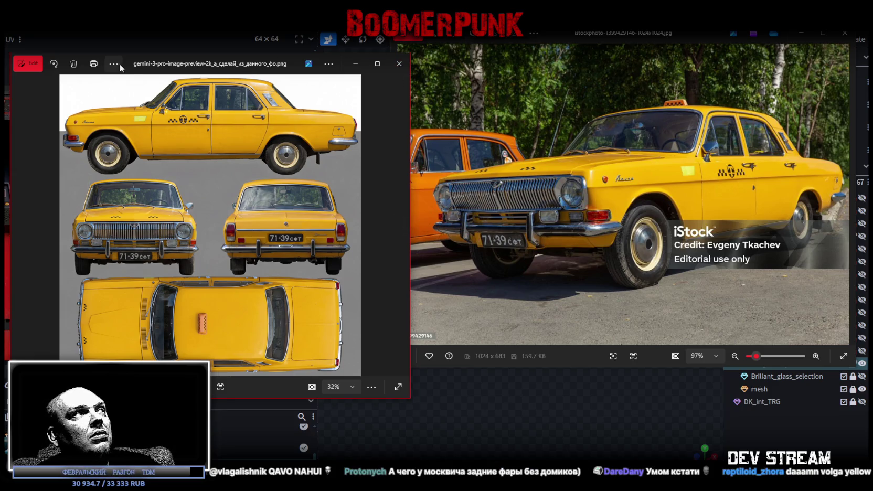
left_click_drag(215, 71, 263, 462)
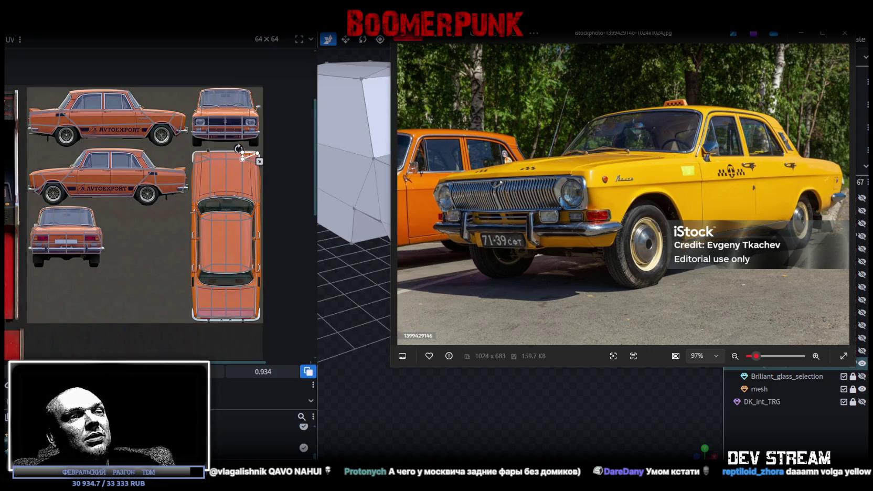
Back in Blockbench, select the car body and switch the viewport to normals shading.
key("alt+Tab")
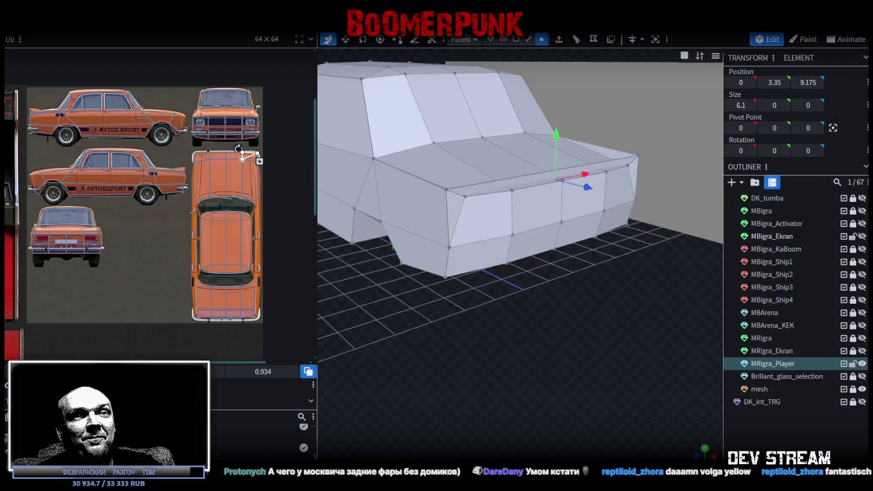
scroll(446, 292, "down", 5)
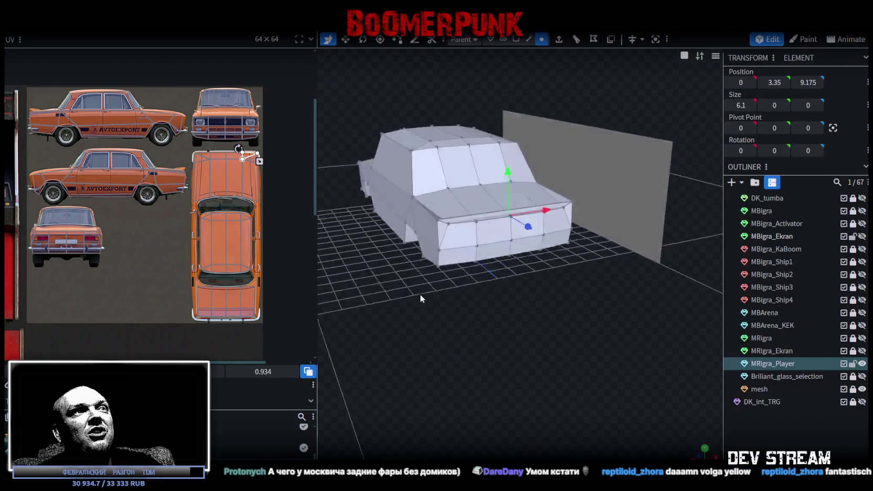
scroll(415, 302, "up", 8)
mouse_move(407, 311)
left_mouse_down()
mouse_move(562, 372)
mouse_move(478, 338)
mouse_move(516, 339)
mouse_move(563, 230)
left_mouse_up()
left_click(445, 373)
key("z")
key("z")
mouse_move(448, 369)
left_mouse_down()
mouse_move(564, 404)
mouse_move(467, 365)
mouse_move(480, 399)
mouse_move(537, 405)
left_mouse_up()
key("z")
Invert the red inside-out face on the spoiler and return to the textured view.
left_click(517, 39)
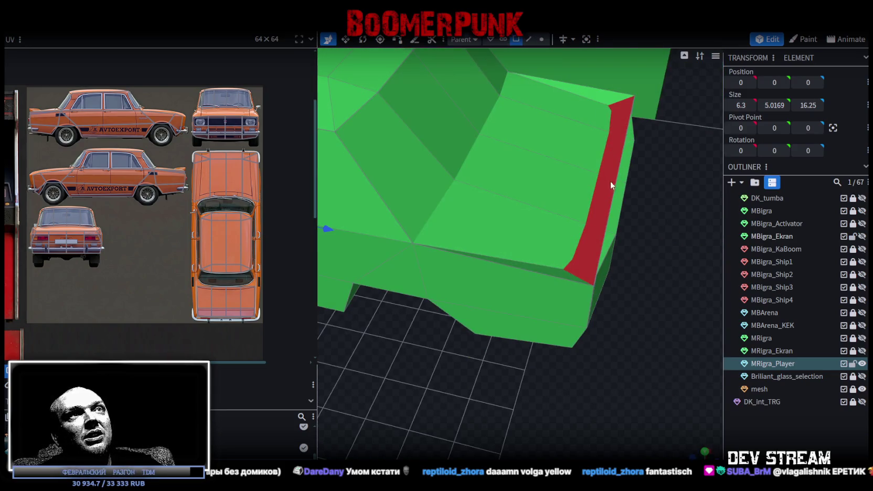
left_click(608, 179)
left_click(636, 40)
key("z")
scroll(547, 300, "down", 5)
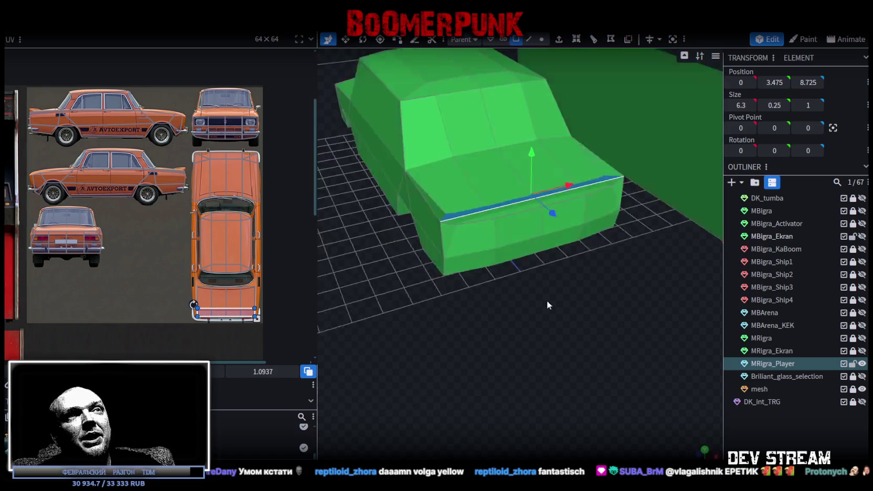
key("z")
scroll(592, 294, "up", 5)
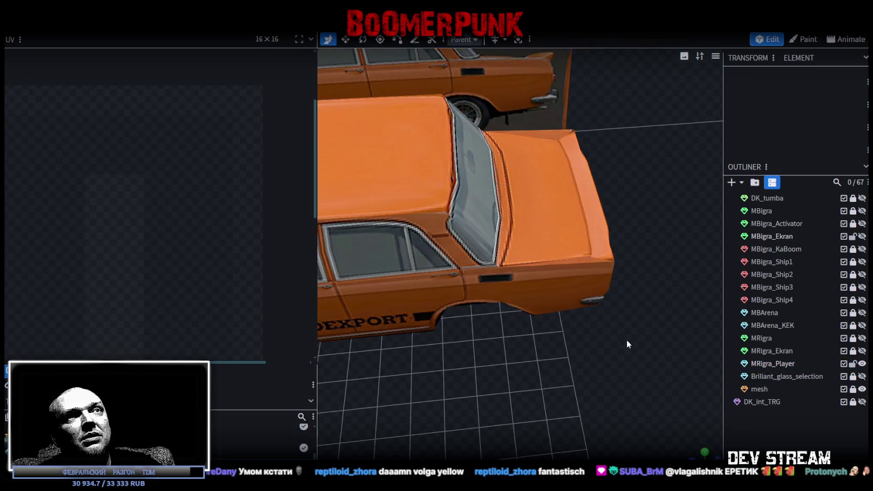
Select the trunk spoiler and move its UV onto the car-side texture area.
mouse_move(626, 339)
left_mouse_down()
mouse_move(477, 281)
mouse_move(434, 277)
mouse_move(412, 307)
mouse_move(494, 286)
mouse_move(559, 297)
mouse_move(493, 138)
left_mouse_up()
left_click(493, 138)
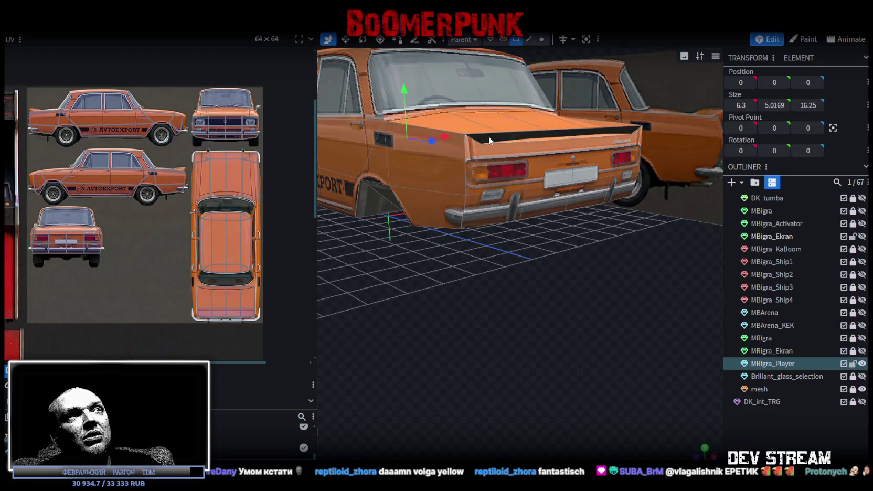
scroll(118, 189, "down", 2)
middle_click_drag(53, 165, 146, 179)
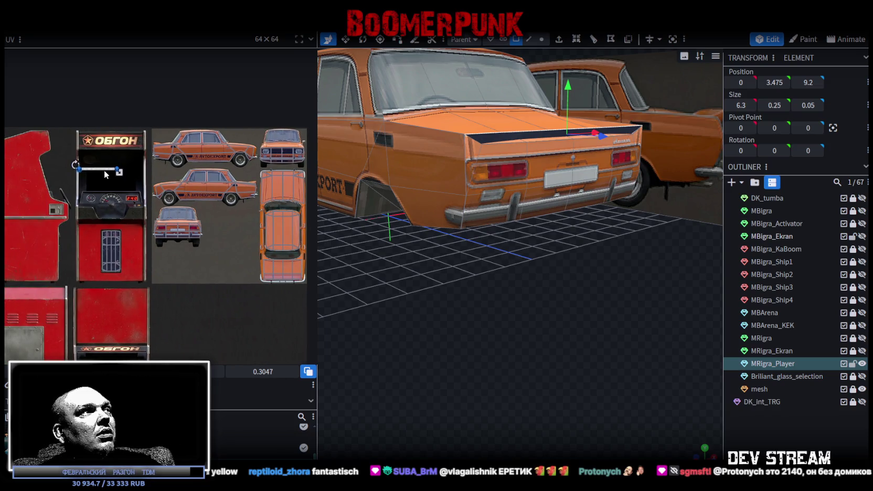
left_click_drag(104, 170, 254, 132)
scroll(252, 136, "up", 2)
scroll(247, 147, "up", 1)
scroll(243, 156, "down", 1)
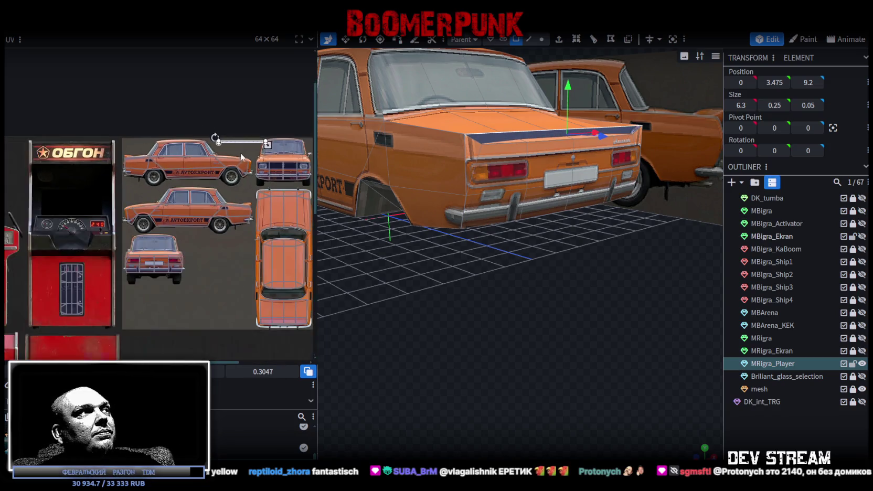
left_click(178, 151)
left_click(179, 151)
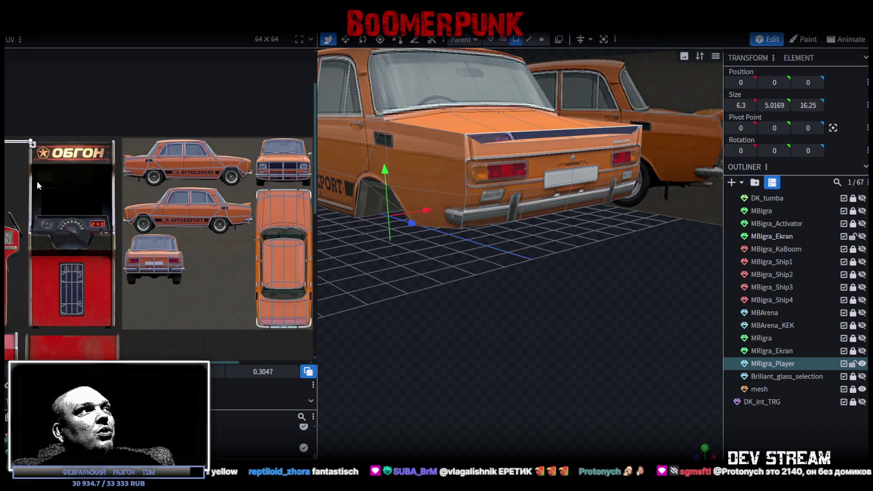
scroll(135, 185, "up", 2)
scroll(137, 165, "up", 2)
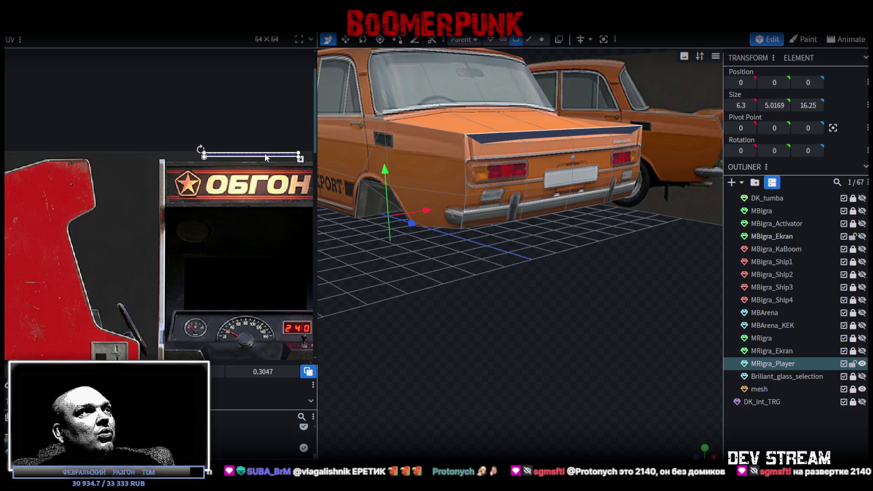
middle_click_drag(265, 153, 157, 182)
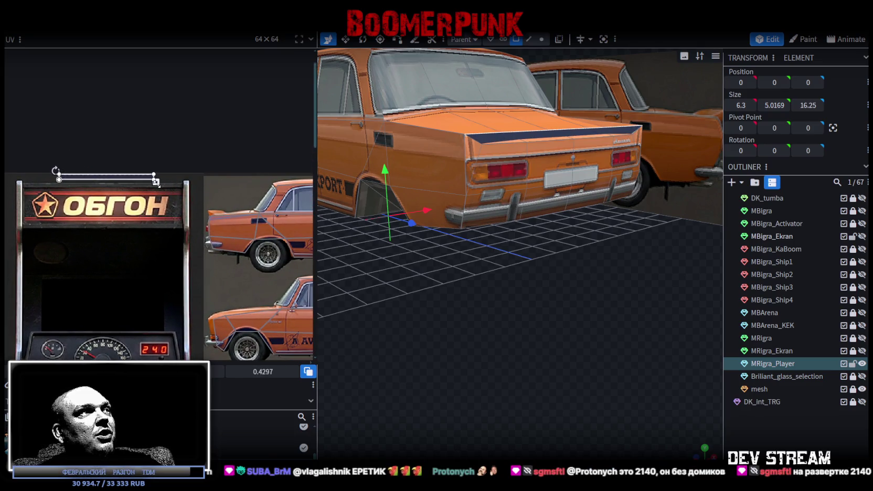
scroll(521, 333, "up", 3)
Remap the trunk-edge strip's UV, stretching it across the whole ОБГОН sign.
mouse_move(521, 333)
left_mouse_down()
mouse_move(541, 364)
mouse_move(582, 376)
left_mouse_up()
scroll(585, 375, "up", 2)
left_click(574, 197)
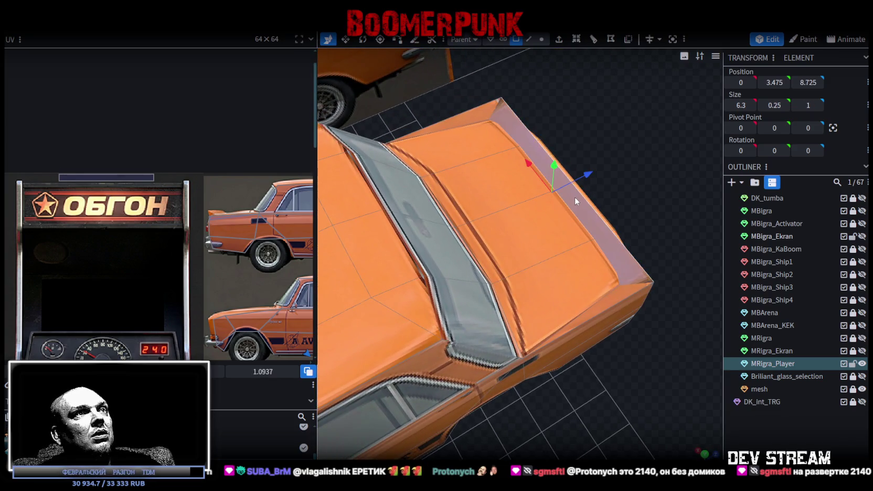
scroll(254, 249, "down", 3)
middle_click_drag(254, 249, 208, 230)
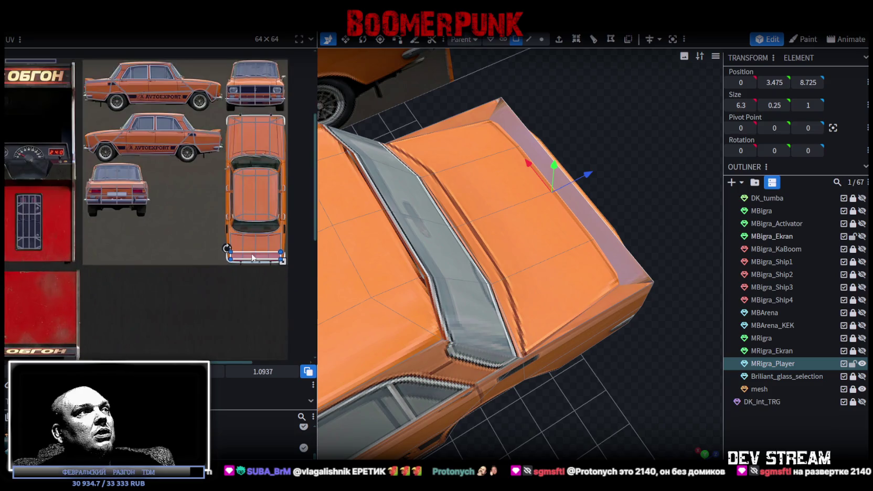
left_click_drag(252, 252, 45, 101)
middle_click_drag(44, 134, 154, 224)
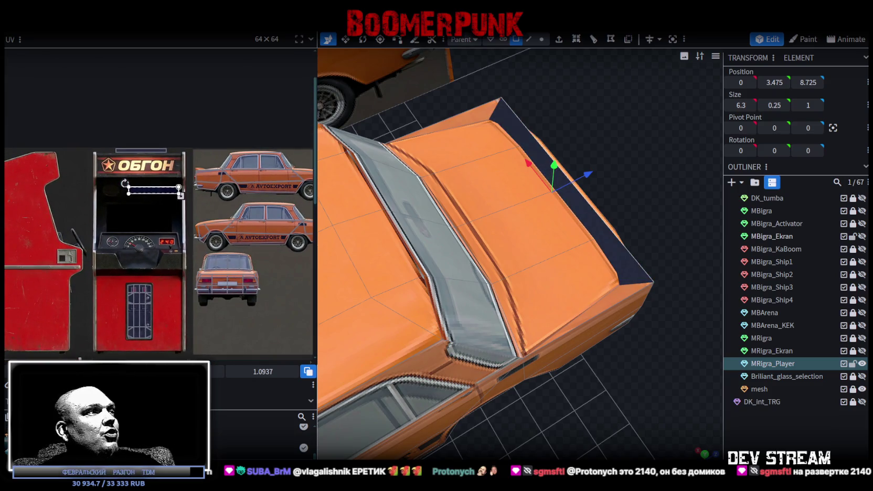
left_click_drag(140, 192, 109, 162)
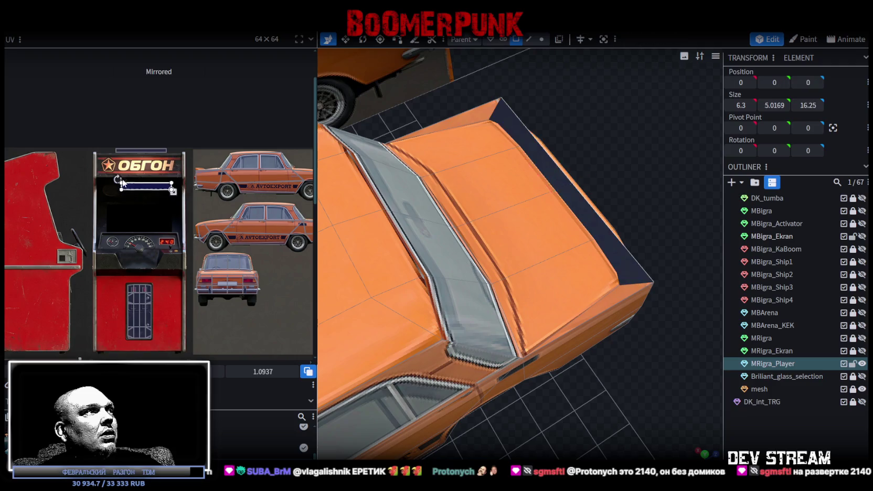
scroll(125, 179, "up", 3)
left_click_drag(129, 172, 131, 179)
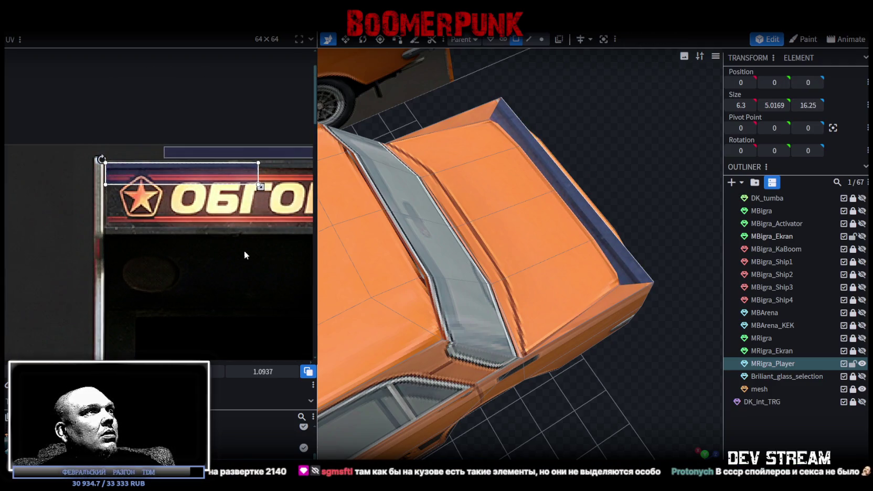
middle_click_drag(243, 249, 131, 214)
mouse_move(135, 155)
left_mouse_down()
mouse_move(244, 236)
mouse_move(242, 279)
left_mouse_up()
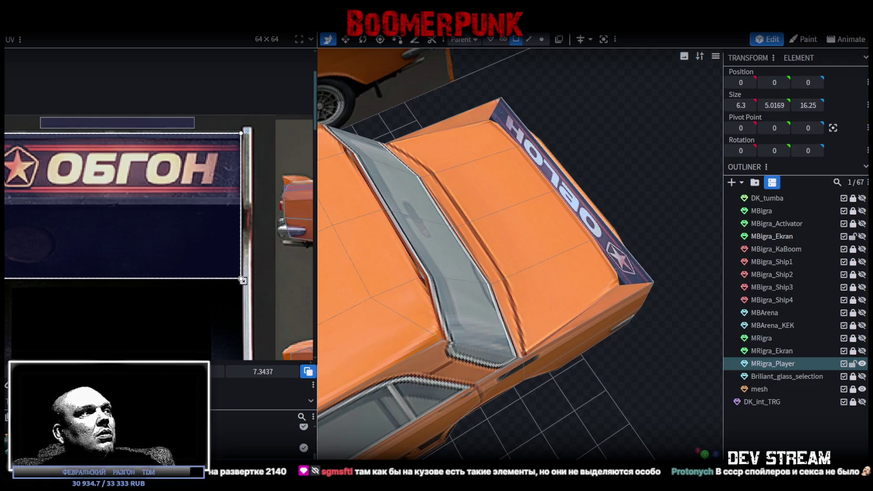
Move the spoiler top plate's UV off the ОБГОН sign onto orange body paint.
left_click(660, 400)
mouse_move(660, 400)
left_mouse_down()
mouse_move(367, 428)
mouse_move(366, 452)
mouse_move(639, 372)
mouse_move(537, 252)
left_mouse_up()
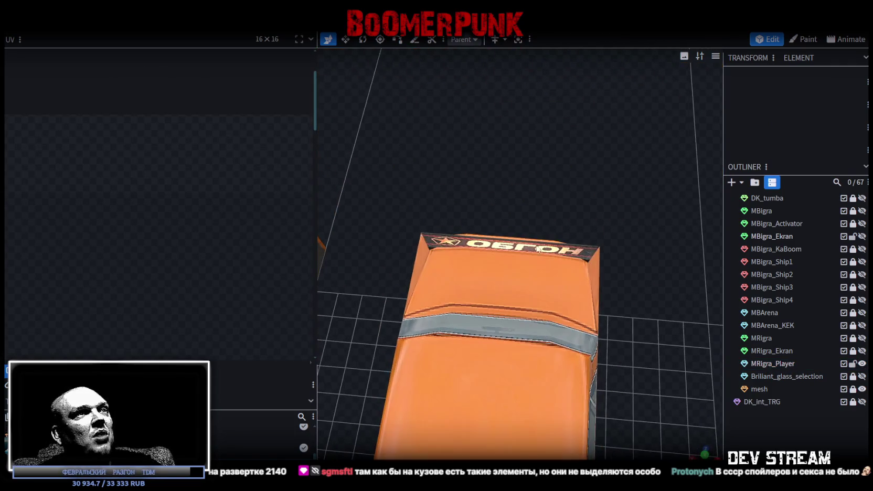
left_click(537, 252)
mouse_move(543, 195)
left_mouse_down()
mouse_move(462, 157)
mouse_move(367, 147)
mouse_move(527, 187)
left_mouse_up()
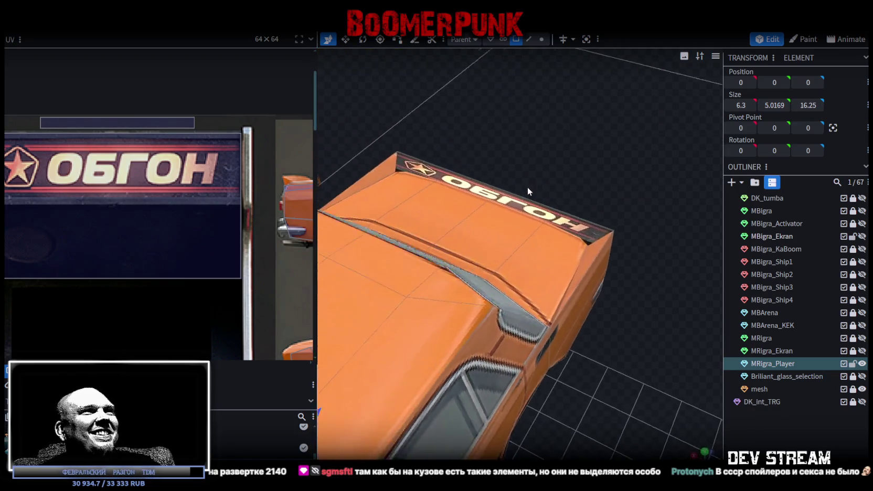
left_click(527, 187)
scroll(107, 189, "down", 3)
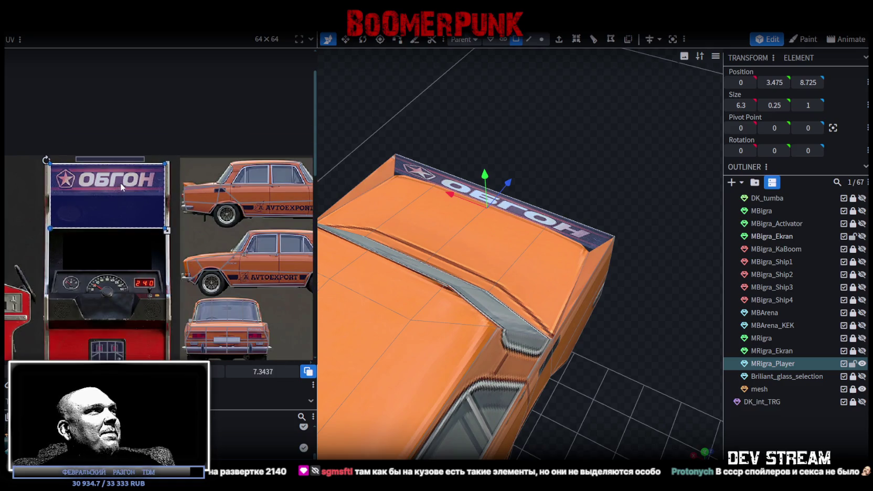
left_click_drag(120, 183, 143, 184)
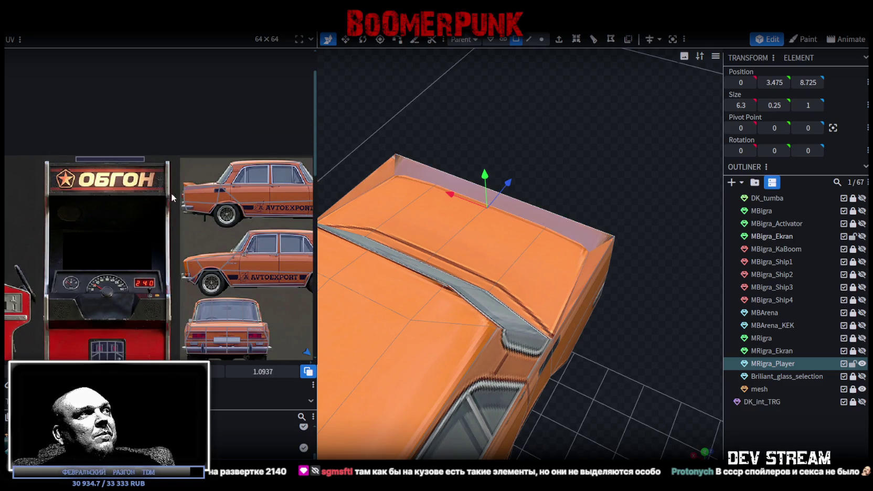
left_click(661, 317)
mouse_move(661, 316)
left_mouse_down()
mouse_move(489, 281)
mouse_move(531, 291)
mouse_move(545, 373)
mouse_move(479, 342)
mouse_move(546, 356)
left_mouse_up()
left_click(531, 208)
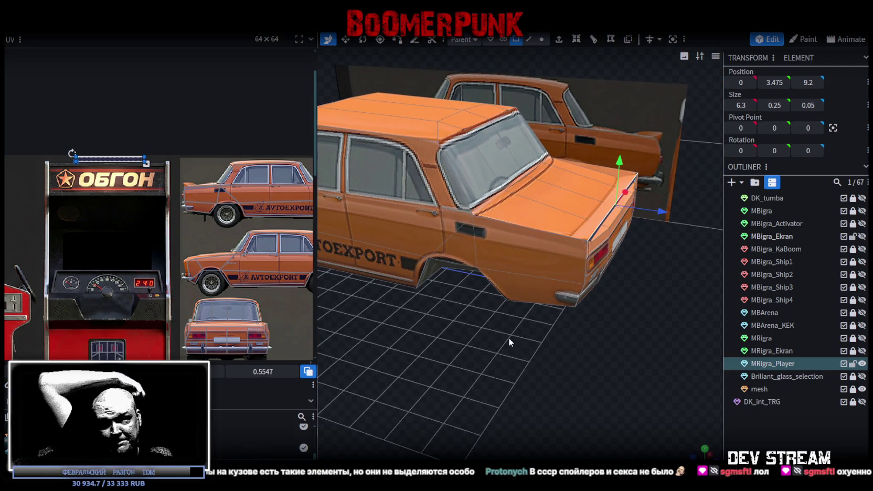
mouse_move(495, 330)
left_mouse_down()
mouse_move(428, 303)
mouse_move(513, 342)
mouse_move(642, 302)
mouse_move(594, 359)
mouse_move(293, 295)
left_mouse_up()
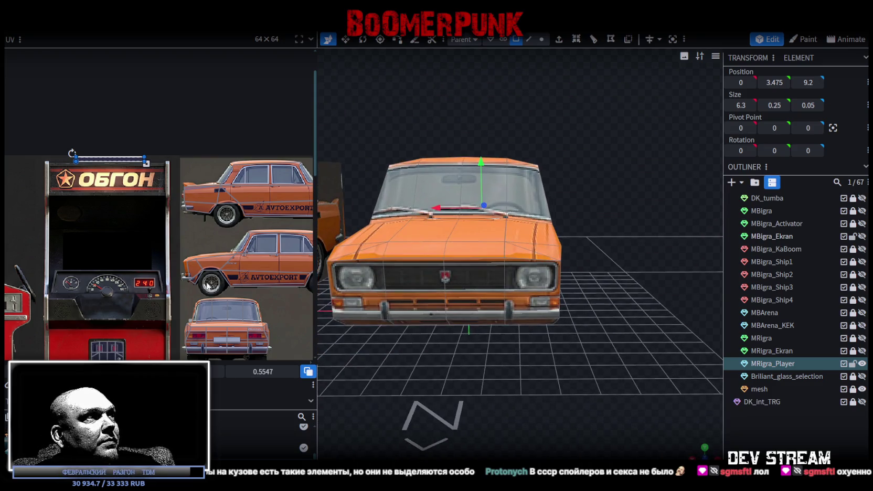
scroll(204, 289, "down", 5)
mouse_move(536, 364)
left_mouse_down()
mouse_move(502, 378)
mouse_move(407, 358)
mouse_move(461, 365)
mouse_move(535, 397)
mouse_move(516, 406)
mouse_move(347, 398)
mouse_move(289, 371)
mouse_move(282, 379)
mouse_move(547, 376)
mouse_move(340, 291)
left_mouse_up()
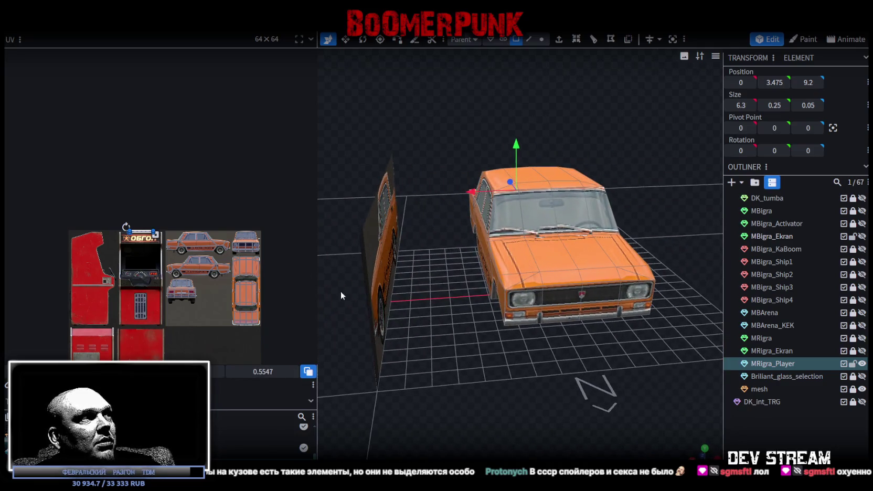
scroll(277, 268, "up", 2)
scroll(277, 268, "up", 2)
scroll(276, 267, "down", 3)
mouse_move(426, 319)
left_mouse_down()
mouse_move(433, 366)
mouse_move(571, 325)
mouse_move(531, 414)
mouse_move(522, 361)
mouse_move(415, 362)
mouse_move(477, 358)
mouse_move(445, 363)
left_mouse_up()
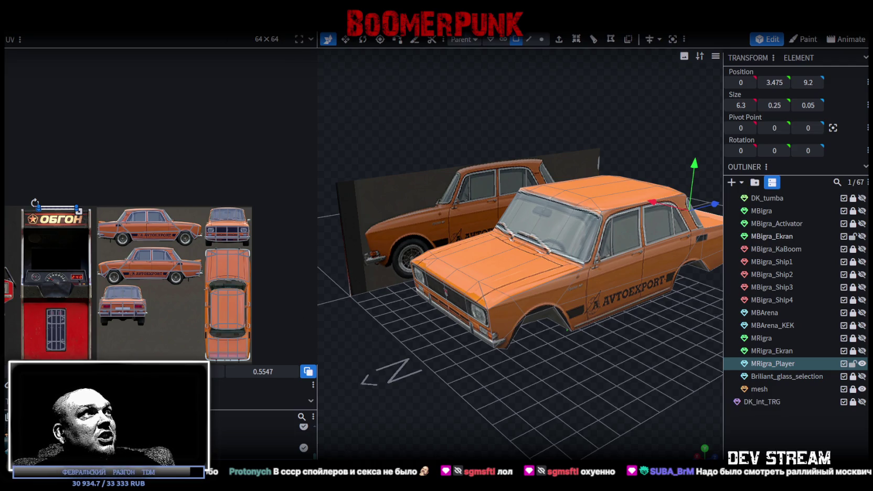
key("ctrl+w")
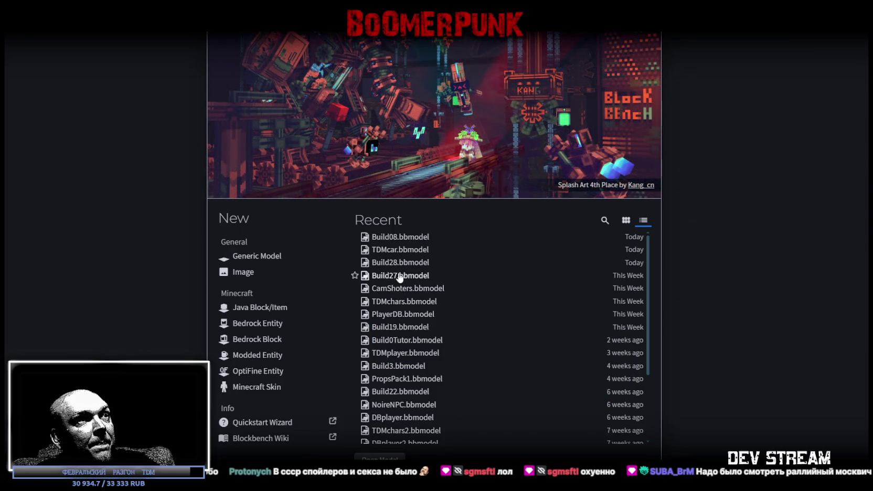
Open TDMcar.bbmodel from Recent, hide newcarpack4 and expand newcarpack0's taxi parts.
left_click(396, 250)
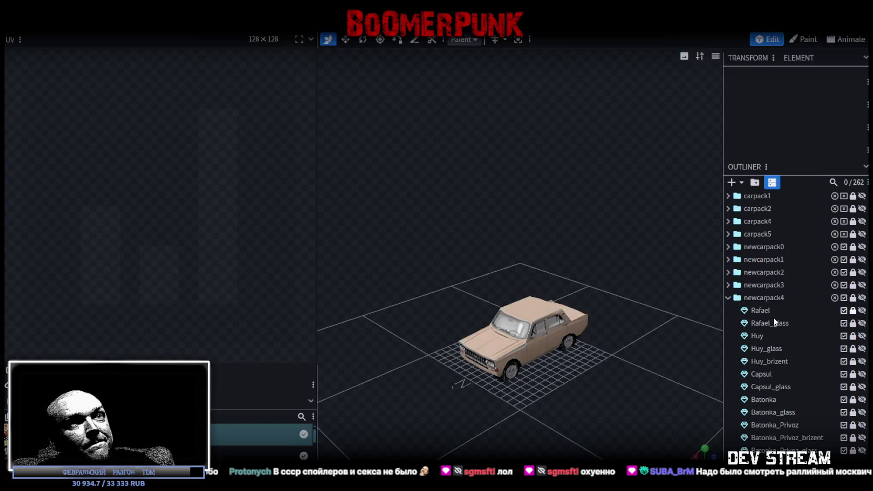
left_click(728, 298)
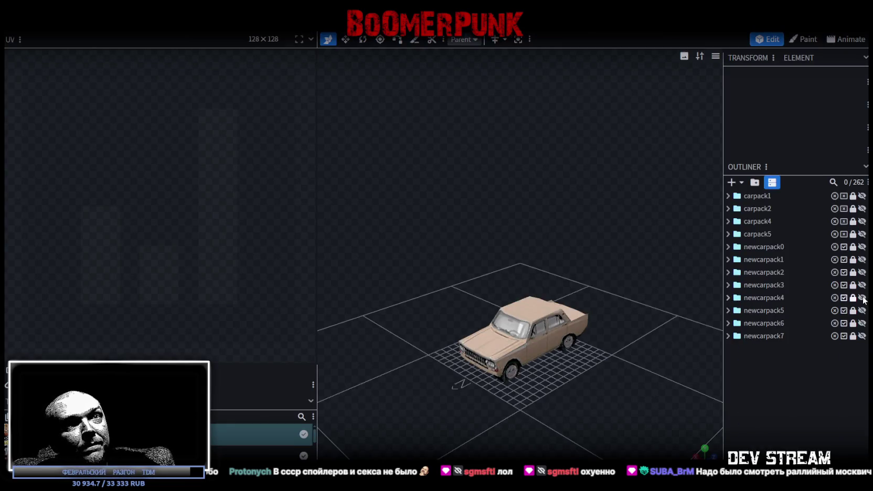
left_click(862, 297)
left_click(731, 247)
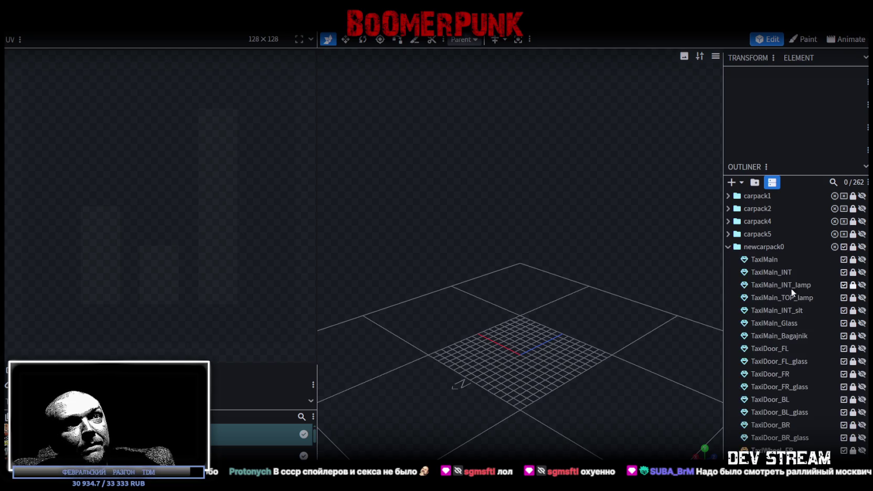
Make the TaxiMain body visible and widen the 3D view.
left_click(861, 261)
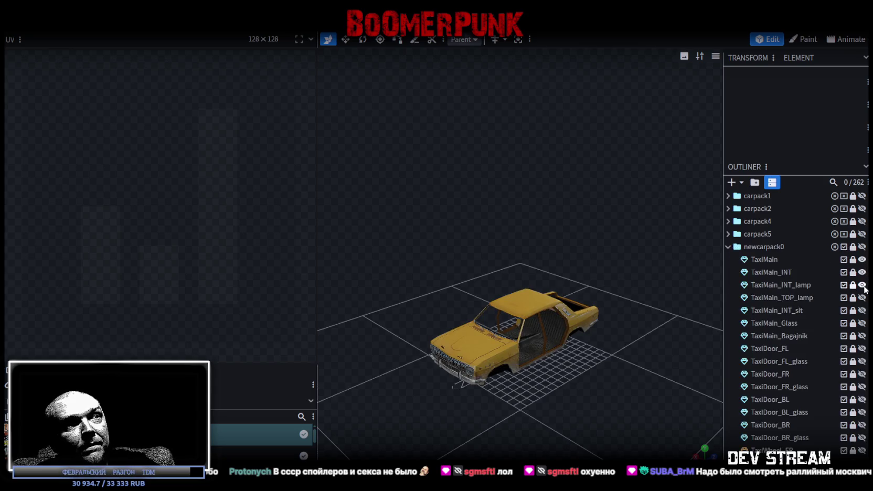
scroll(582, 299, "up", 3)
left_click_drag(583, 299, 589, 304)
scroll(591, 329, "up", 3)
scroll(562, 368, "up", 3)
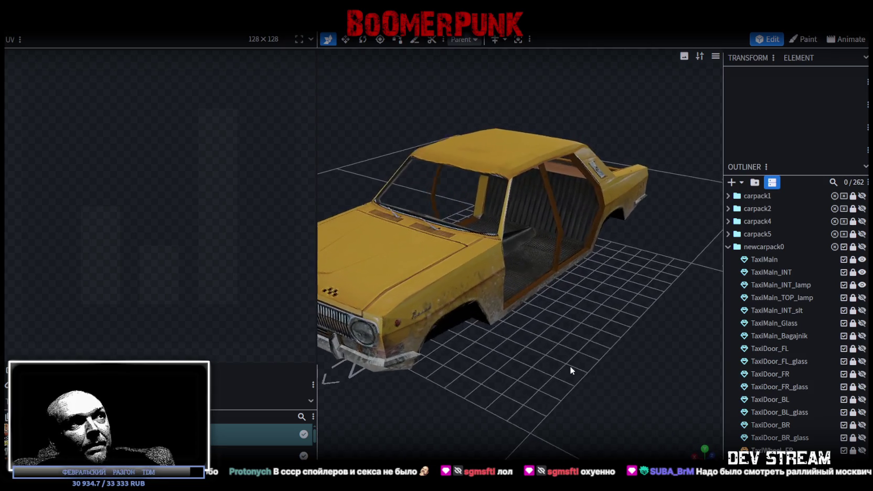
scroll(561, 369, "down", 3)
left_click_drag(317, 209, 140, 234)
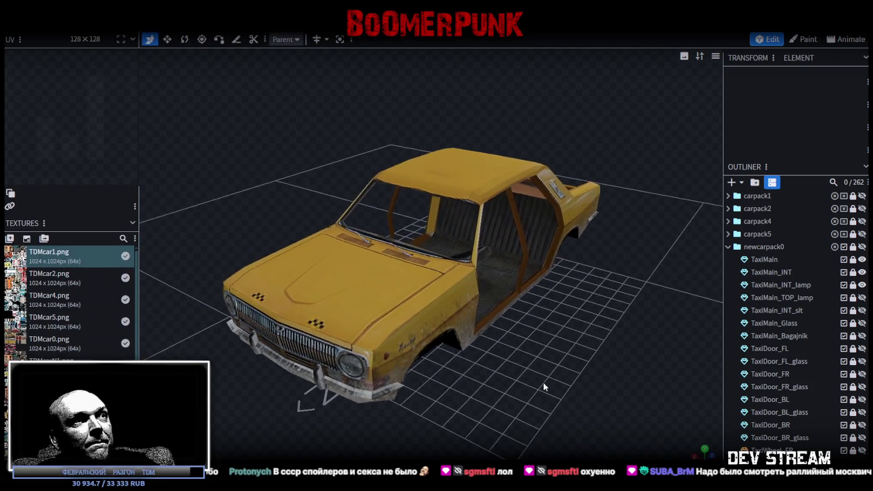
scroll(537, 335, "up", 3)
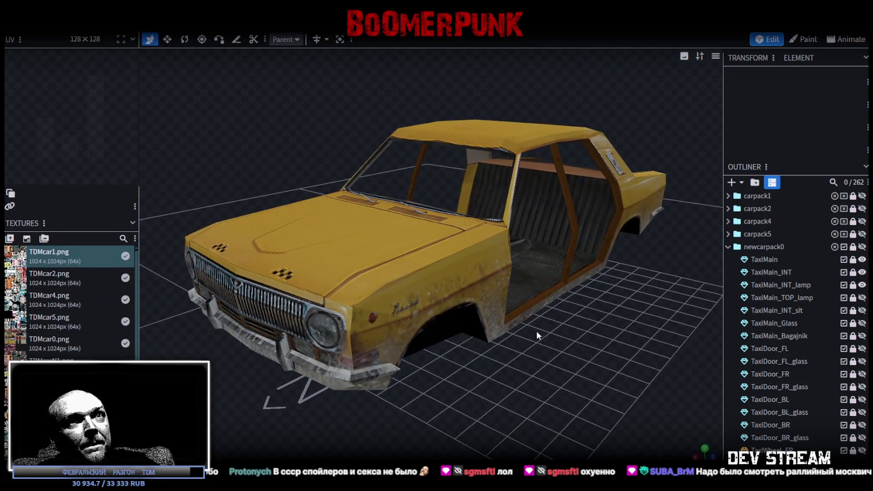
Show TaxiMain_INT_sit, TaxiMain_Glass, TaxiDoor_FL and TaxiDoor_BL with their window glass.
left_click(862, 310)
left_click(861, 323)
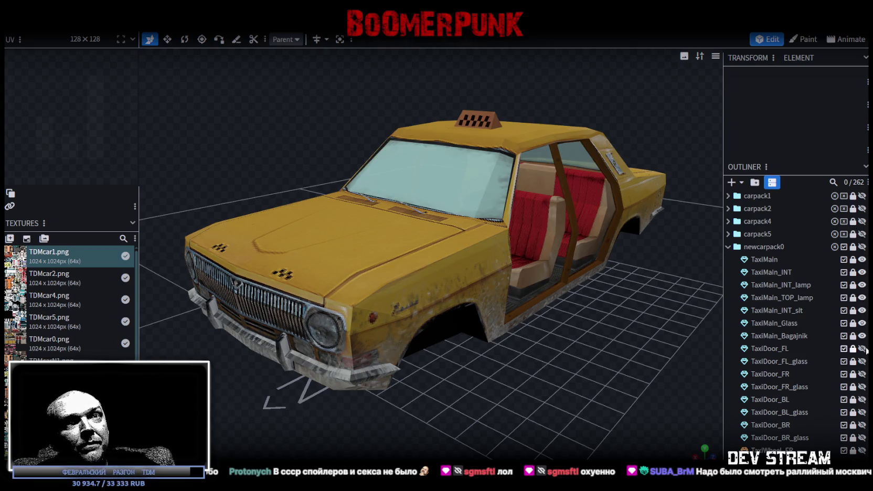
left_click(862, 348)
left_click(862, 361)
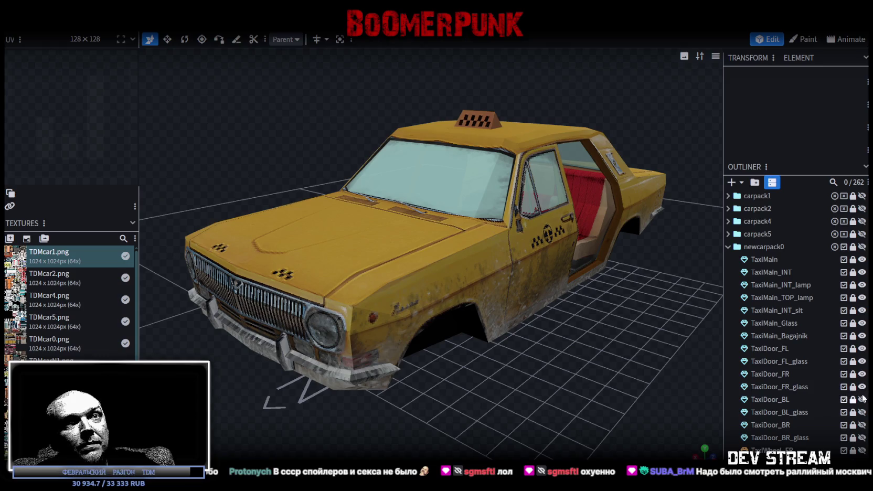
left_click(862, 400)
left_click(862, 413)
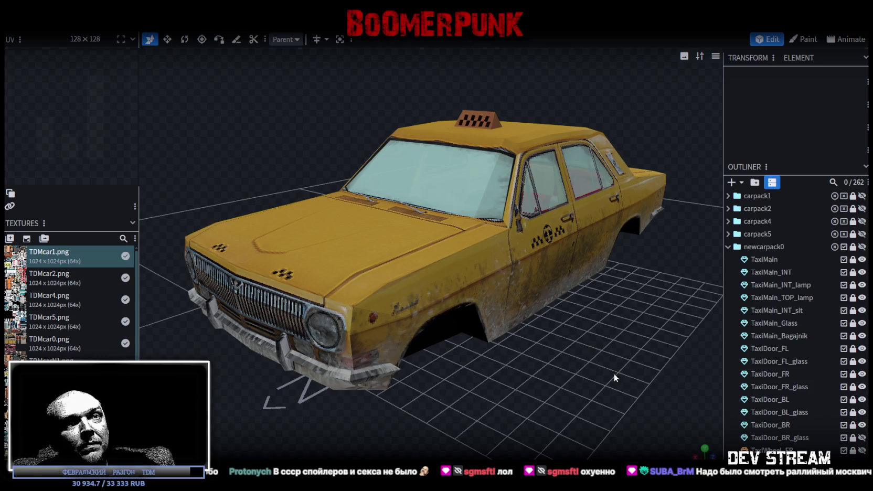
Show the TaxiWheel_FL and TaxiWheel_BL wheels and orbit around the taxi to check it.
left_click_drag(613, 372, 739, 380)
scroll(827, 396, "down", 3)
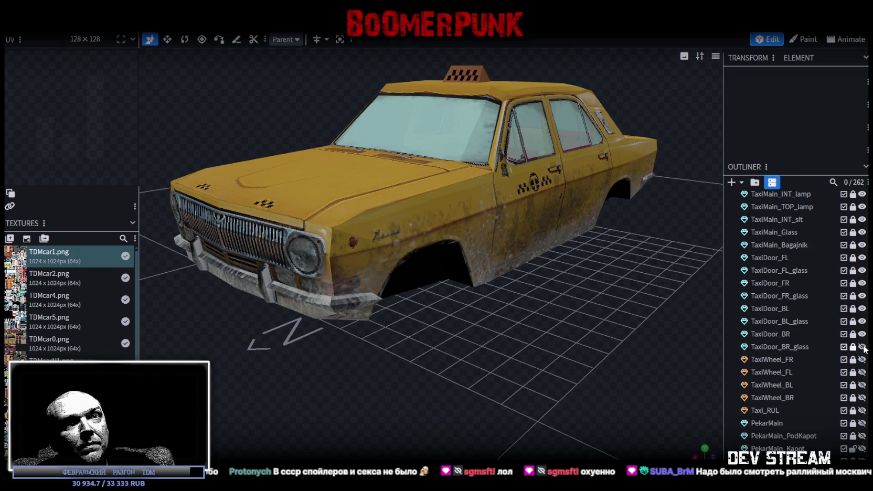
left_click(862, 372)
left_click(861, 384)
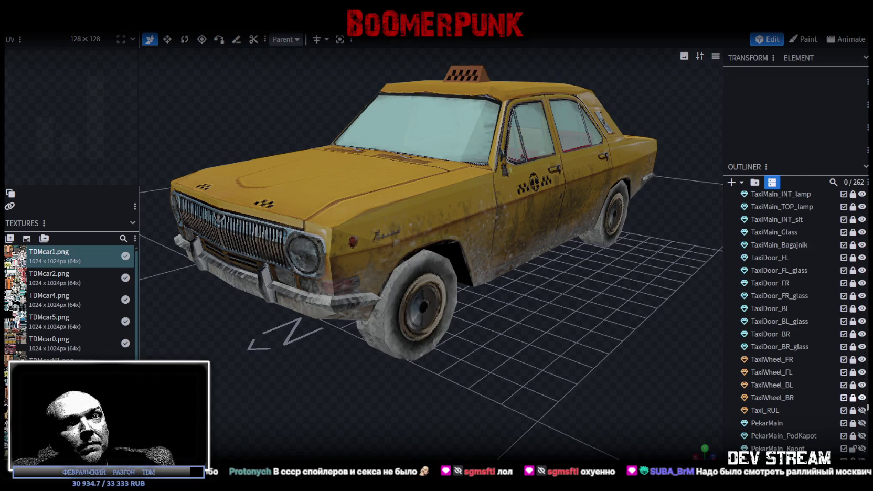
left_click_drag(456, 310, 514, 323)
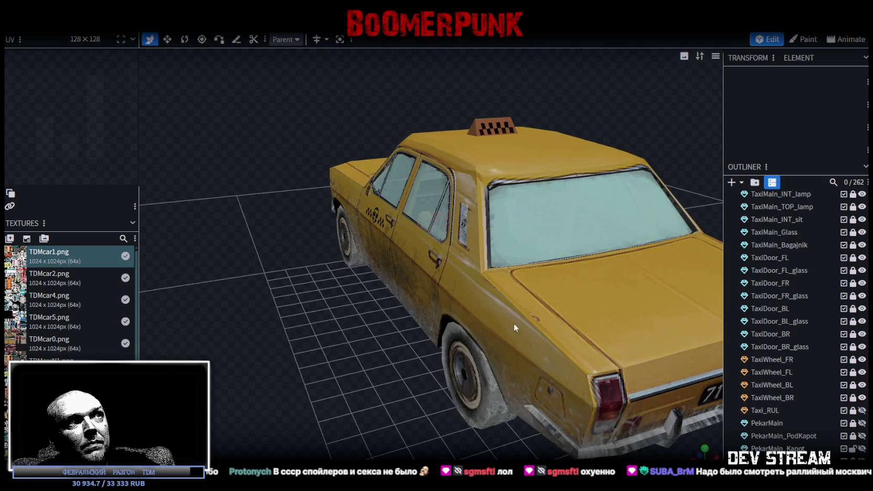
mouse_move(382, 339)
left_mouse_down()
mouse_move(390, 290)
mouse_move(315, 295)
mouse_move(510, 296)
mouse_move(412, 294)
mouse_move(353, 269)
mouse_move(347, 256)
mouse_move(396, 293)
mouse_move(567, 331)
mouse_move(477, 336)
mouse_move(440, 353)
mouse_move(485, 378)
mouse_move(588, 377)
mouse_move(575, 386)
mouse_move(581, 402)
mouse_move(474, 398)
mouse_move(431, 316)
mouse_move(494, 387)
mouse_move(532, 391)
mouse_move(538, 381)
mouse_move(482, 349)
mouse_move(434, 352)
mouse_move(355, 408)
mouse_move(417, 366)
mouse_move(371, 372)
mouse_move(412, 375)
left_mouse_up()
scroll(448, 372, "up", 3)
scroll(462, 377, "up", 2)
scroll(462, 378, "down", 3)
scroll(614, 397, "up", 5)
scroll(615, 402, "up", 2)
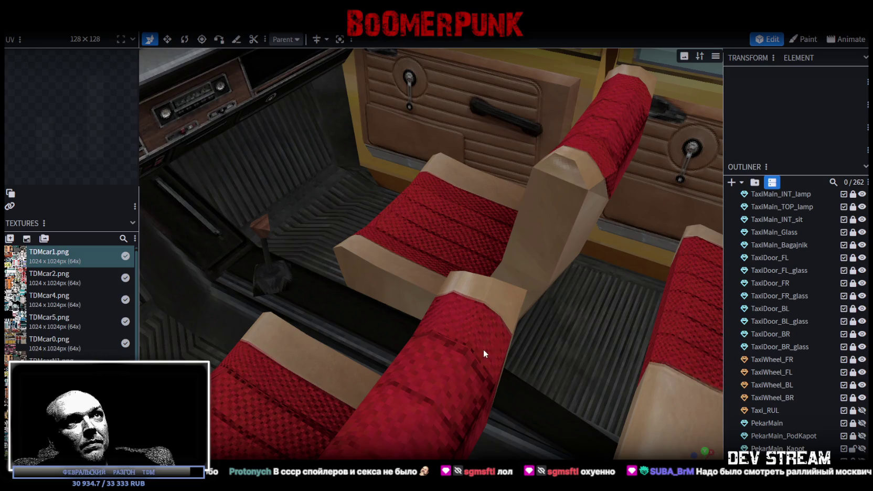
scroll(484, 351, "down", 5)
scroll(486, 346, "down", 3)
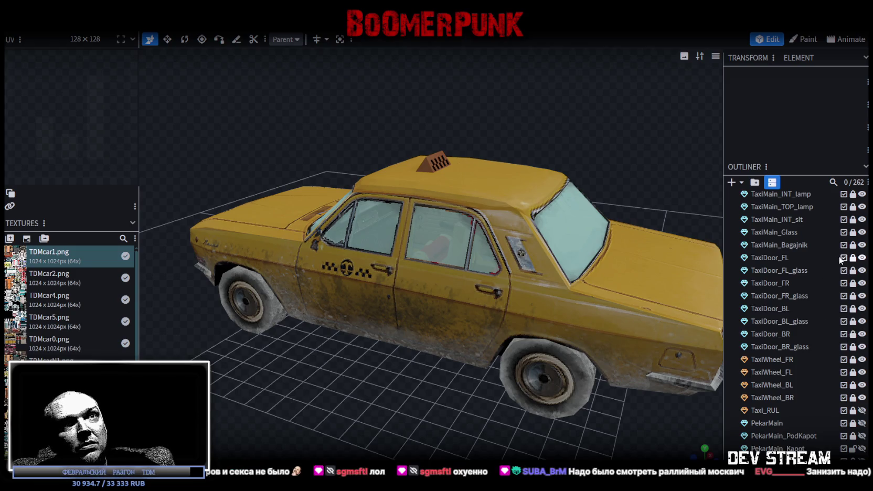
Hide TaxiDoor_FL, TaxiDoor_FL_glass, TaxiDoor_BL and TaxiDoor_BL_glass to expose the taxi interior.
left_click_drag(862, 259, 863, 272)
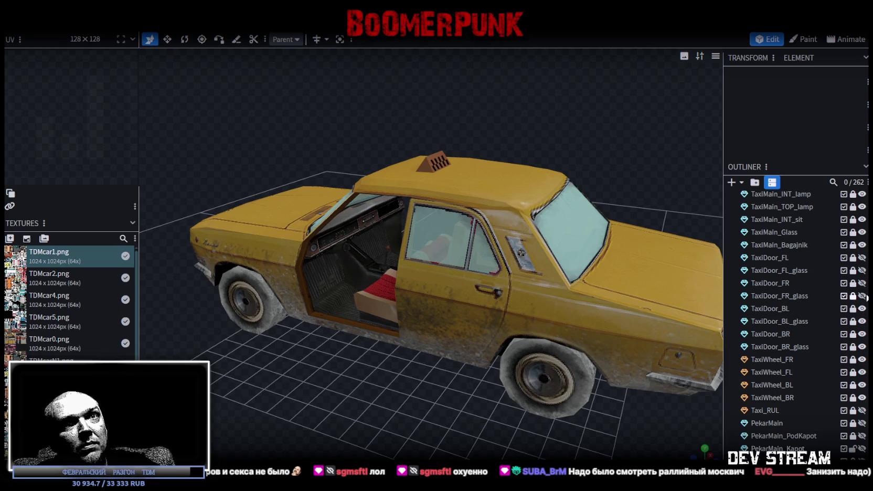
left_click(862, 308)
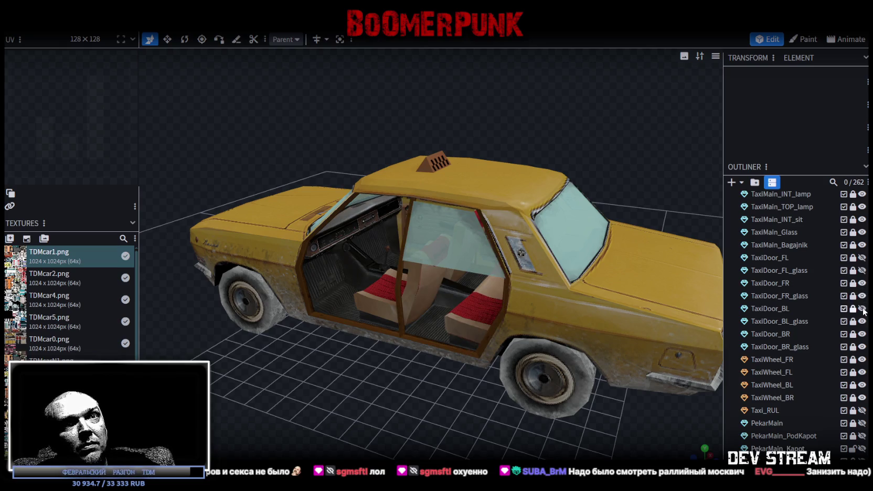
left_click(862, 321)
Inspect the exposed taxi interior from several angles and save TDMcar.bbmodel.
mouse_move(527, 329)
left_mouse_down()
mouse_move(404, 382)
mouse_move(547, 404)
mouse_move(474, 369)
mouse_move(292, 376)
mouse_move(375, 359)
mouse_move(400, 383)
mouse_move(412, 372)
mouse_move(471, 377)
mouse_move(550, 346)
mouse_move(491, 377)
mouse_move(379, 363)
mouse_move(404, 344)
mouse_move(375, 340)
mouse_move(428, 376)
mouse_move(498, 389)
left_mouse_up()
scroll(440, 376, "up", 5)
scroll(370, 372, "up", 3)
scroll(412, 371, "down", 2)
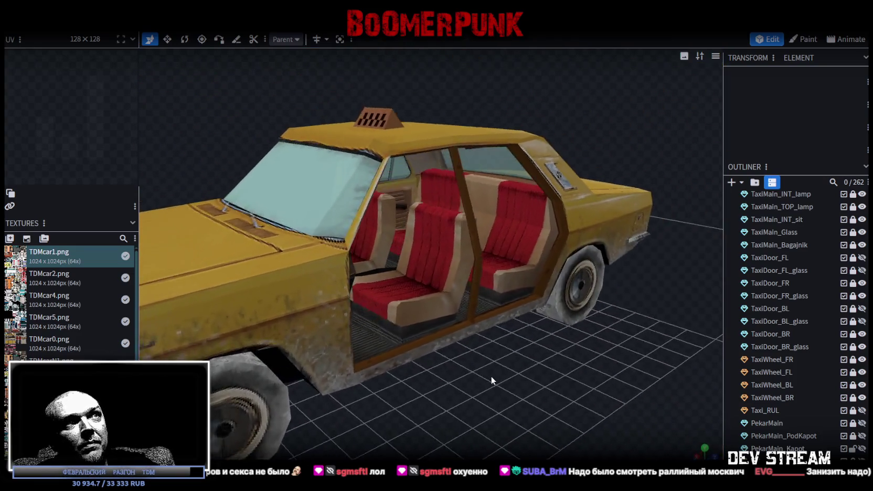
scroll(491, 376, "up", 2)
scroll(379, 363, "up", 3)
scroll(428, 375, "down", 3)
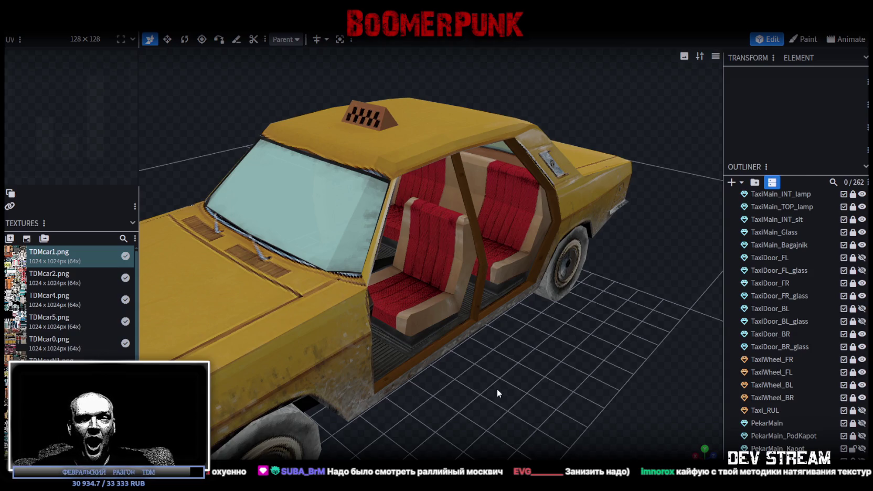
scroll(496, 389, "down", 2)
mouse_move(474, 392)
left_mouse_down()
mouse_move(537, 311)
mouse_move(491, 312)
left_mouse_up()
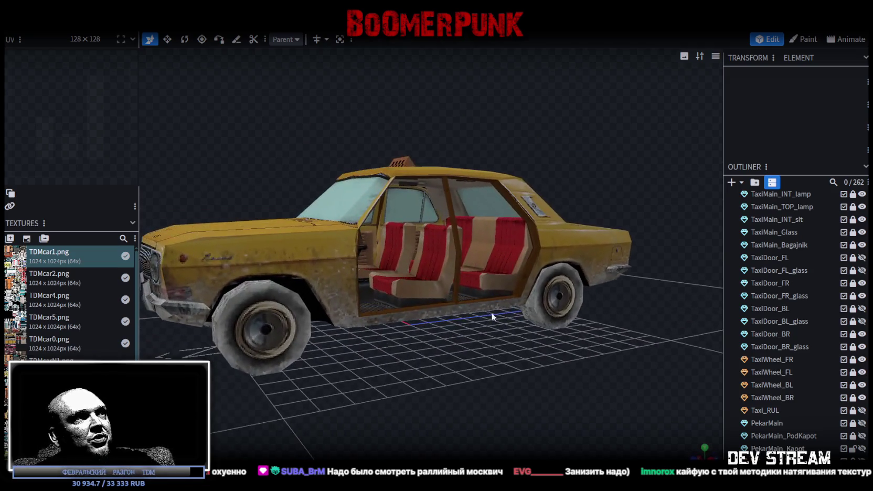
left_click_drag(439, 351, 528, 360)
scroll(528, 360, "up", 2)
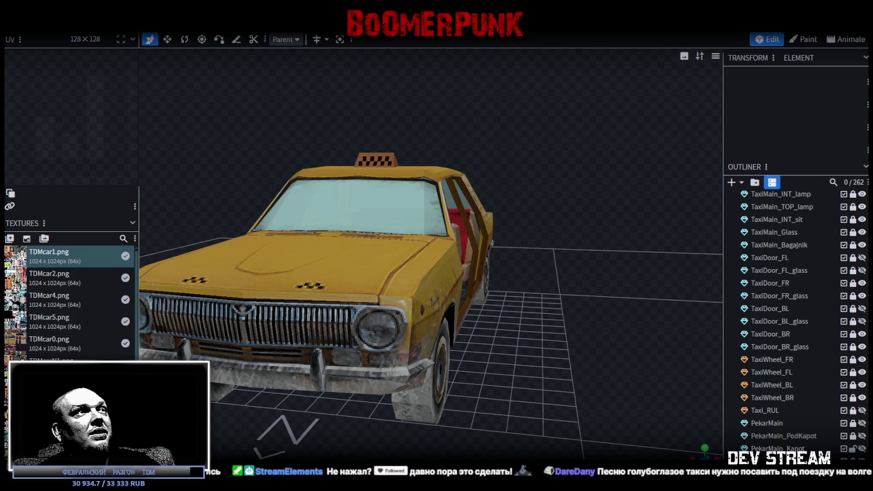
key("ctrl+s")
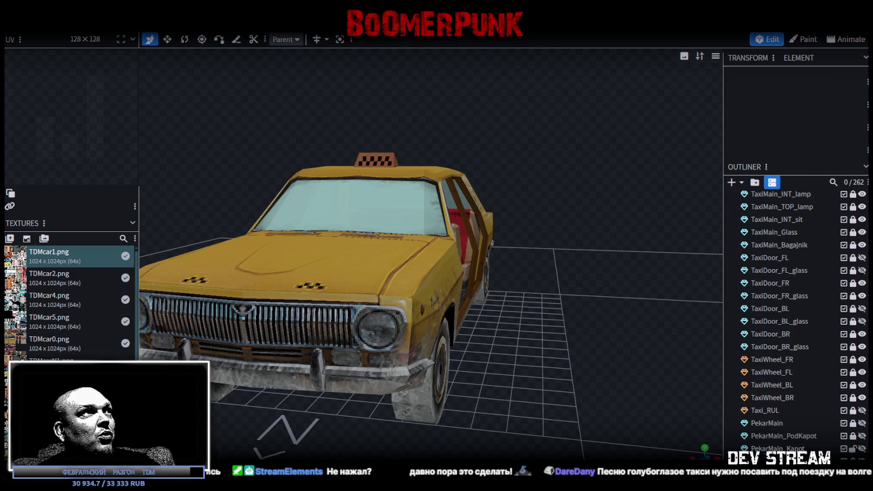
Switch to the Build08 orange-car project and save it.
left_click(278, 23)
scroll(498, 380, "up", 2)
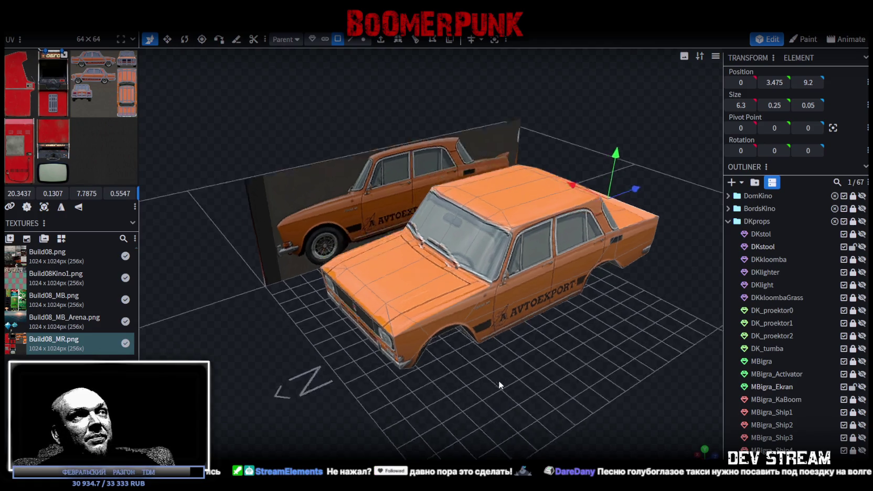
scroll(489, 379, "up", 2)
key("ctrl+s")
scroll(548, 381, "up", 1)
mouse_move(548, 381)
left_mouse_down()
mouse_move(491, 362)
mouse_move(287, 362)
mouse_move(260, 377)
mouse_move(273, 368)
mouse_move(282, 377)
mouse_move(324, 352)
mouse_move(538, 363)
mouse_move(523, 378)
mouse_move(507, 365)
mouse_move(585, 416)
left_mouse_up()
Select MRigra_Player's two windshield corner vertices and push them 0.1 forward along Z.
left_click(450, 269)
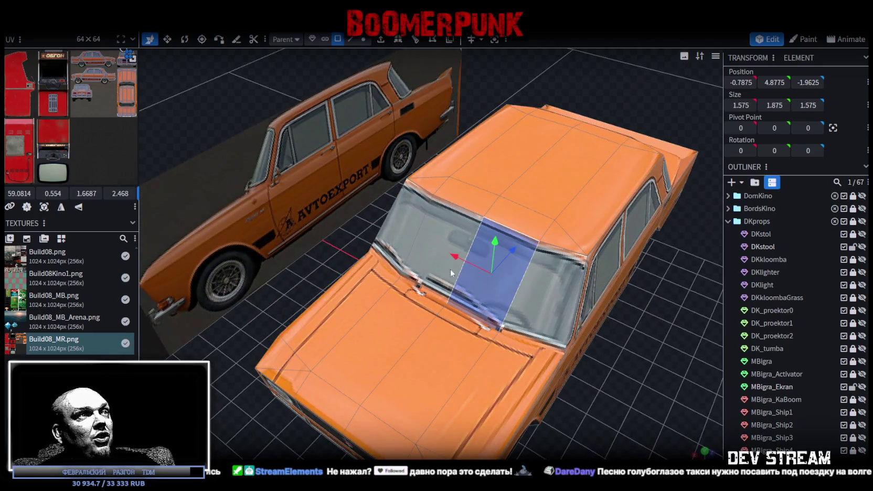
left_click(367, 40)
left_click(366, 254)
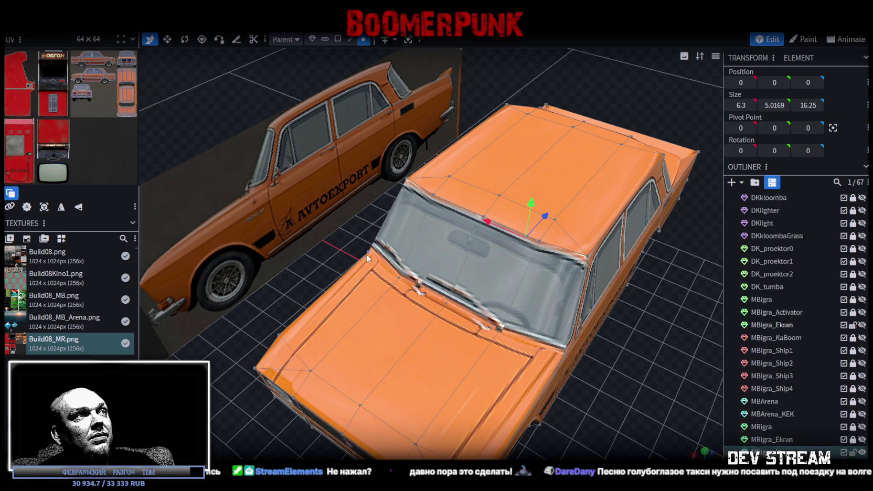
left_click_drag(366, 254, 388, 252)
left_click(373, 249)
left_click(555, 361, "shift")
left_click_drag(663, 432, 533, 352)
left_click_drag(428, 255, 434, 260)
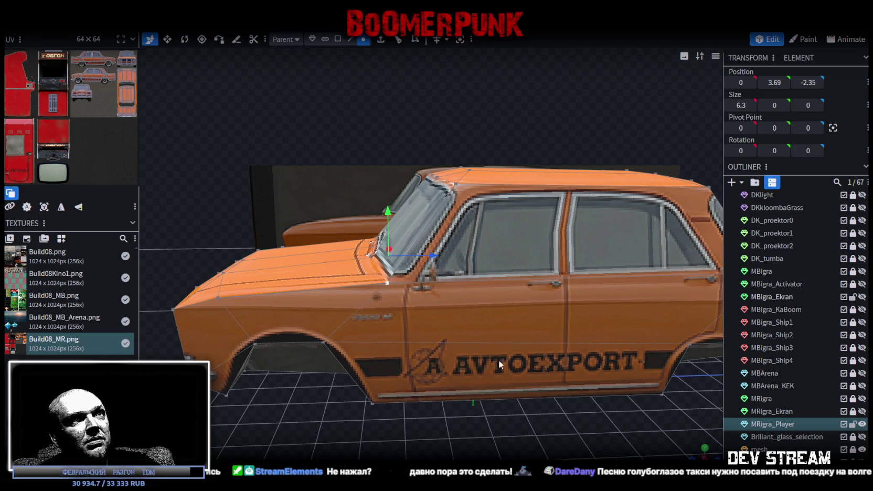
middle_click_drag(434, 259, 400, 419)
Move the rear-window corner vertex 0.1 backward and check the result from the rear.
left_click(565, 296)
middle_click_drag(564, 296, 489, 241)
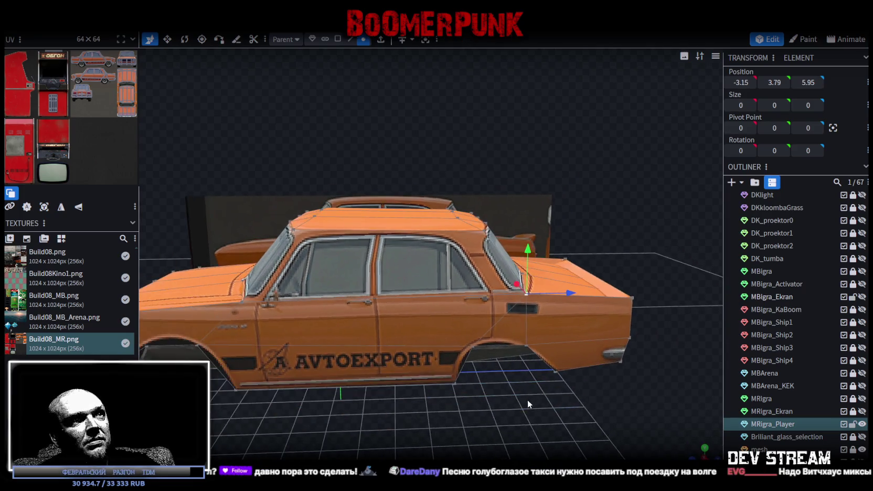
left_click_drag(523, 233, 521, 233)
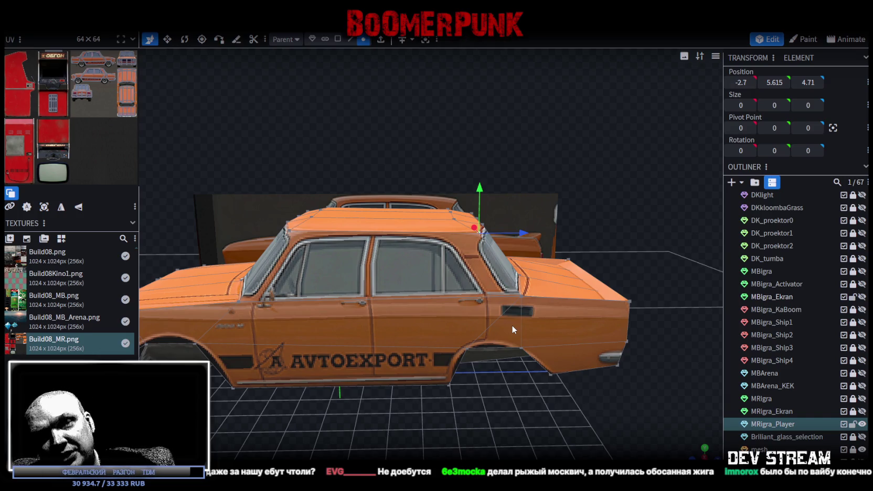
mouse_move(589, 409)
left_mouse_down()
mouse_move(447, 373)
mouse_move(617, 412)
mouse_move(489, 397)
mouse_move(505, 381)
mouse_move(530, 396)
left_mouse_up()
mouse_move(484, 425)
left_mouse_down()
mouse_move(347, 430)
mouse_move(366, 406)
mouse_move(345, 339)
left_mouse_up()
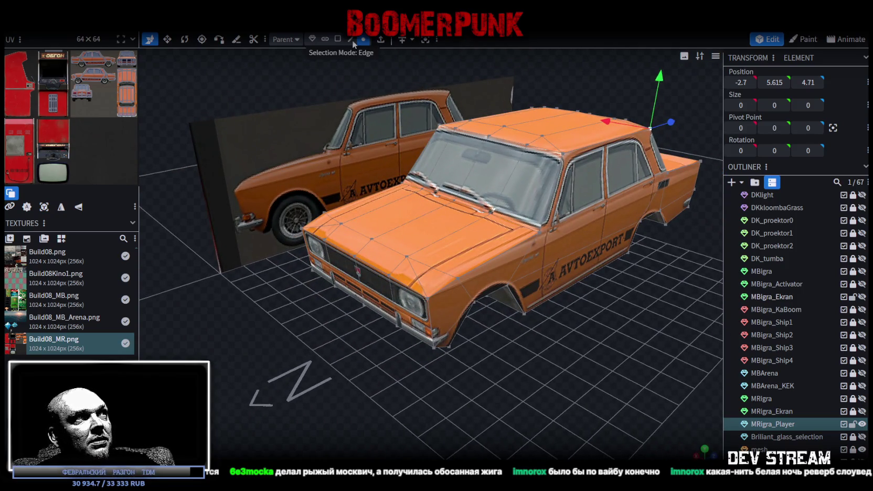
Move the hood's front-edge vertices from Z -6.825 to -6.925.
left_click(327, 257)
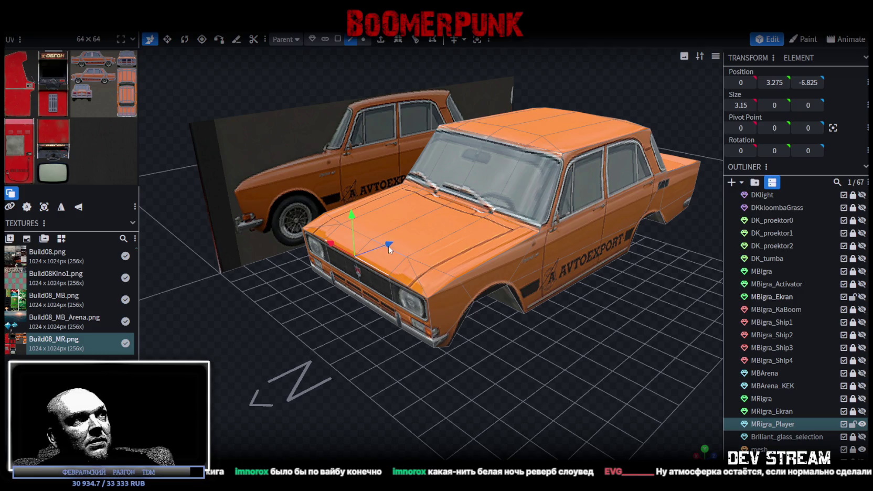
left_click_drag(388, 248, 384, 249)
mouse_move(318, 393)
left_mouse_down()
mouse_move(286, 382)
mouse_move(297, 369)
mouse_move(288, 360)
mouse_move(327, 402)
mouse_move(293, 444)
mouse_move(334, 379)
mouse_move(496, 362)
mouse_move(368, 347)
mouse_move(314, 352)
mouse_move(300, 358)
mouse_move(374, 376)
mouse_move(398, 363)
mouse_move(544, 375)
mouse_move(548, 342)
mouse_move(395, 363)
mouse_move(415, 331)
mouse_move(448, 327)
mouse_move(532, 344)
mouse_move(497, 363)
left_mouse_up()
scroll(367, 347, "up", 3)
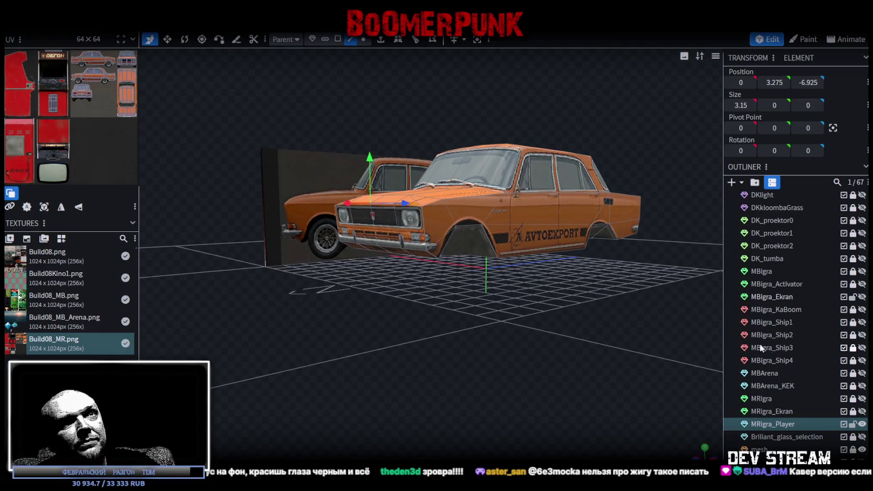
scroll(752, 343, "up", 3)
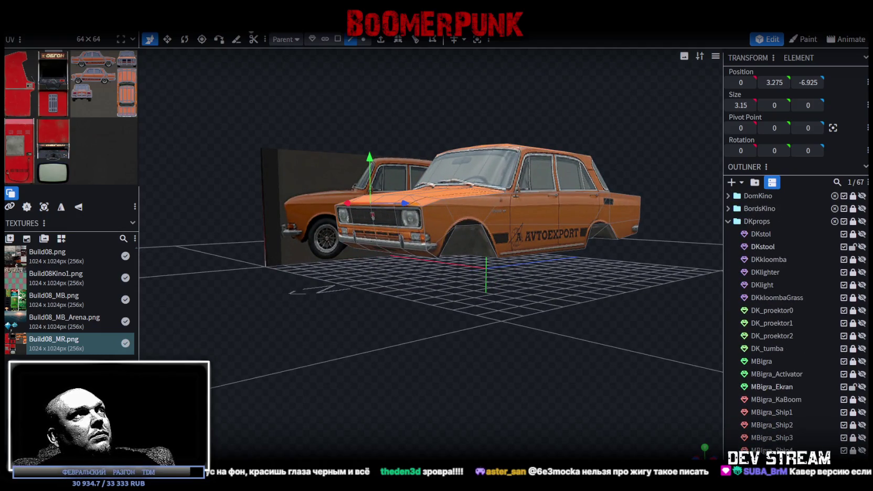
Save and close the Build08 project, then reopen TDMcar.bbmodel from the Recent list.
key("ctrl+s")
key("ctrl+w")
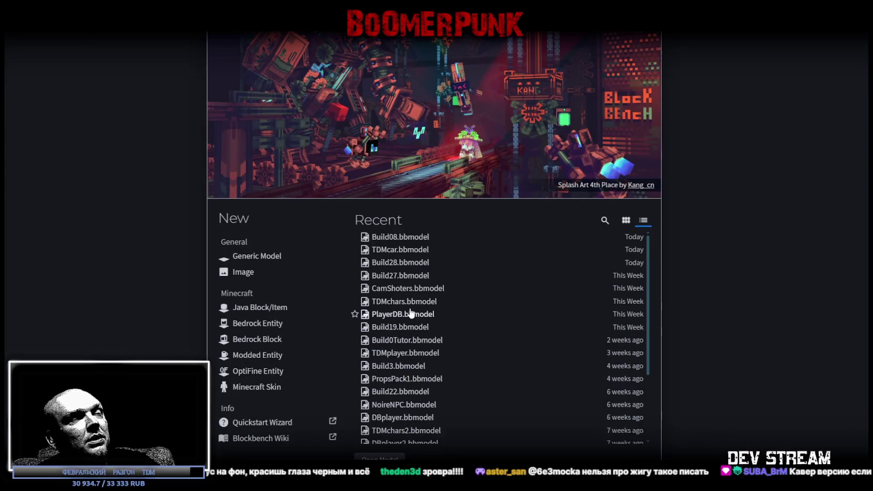
scroll(411, 312, "up", 2)
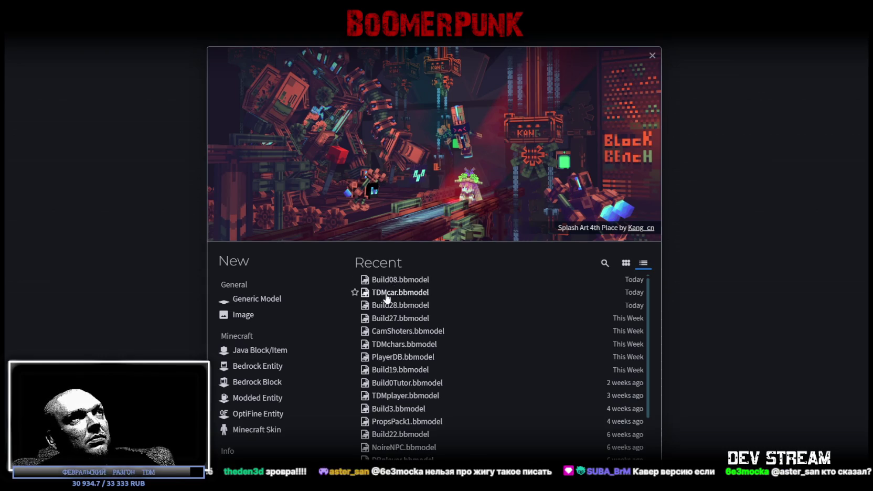
left_click(387, 297)
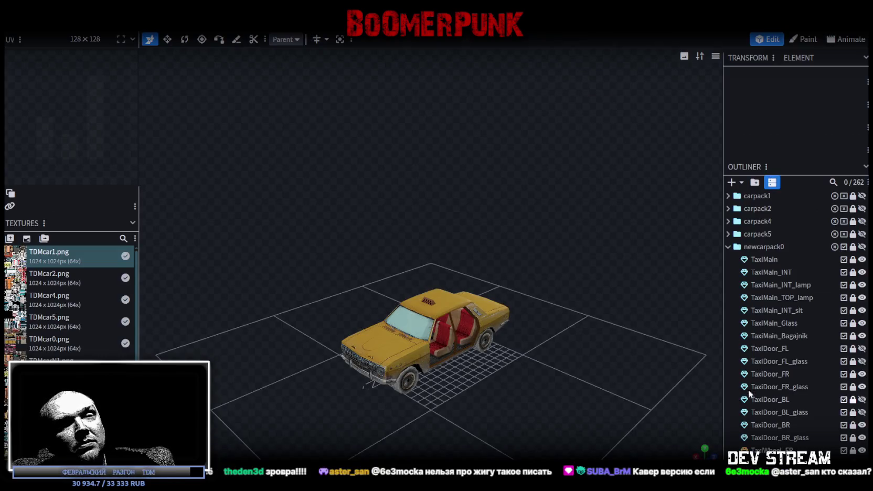
scroll(843, 398, "down", 3)
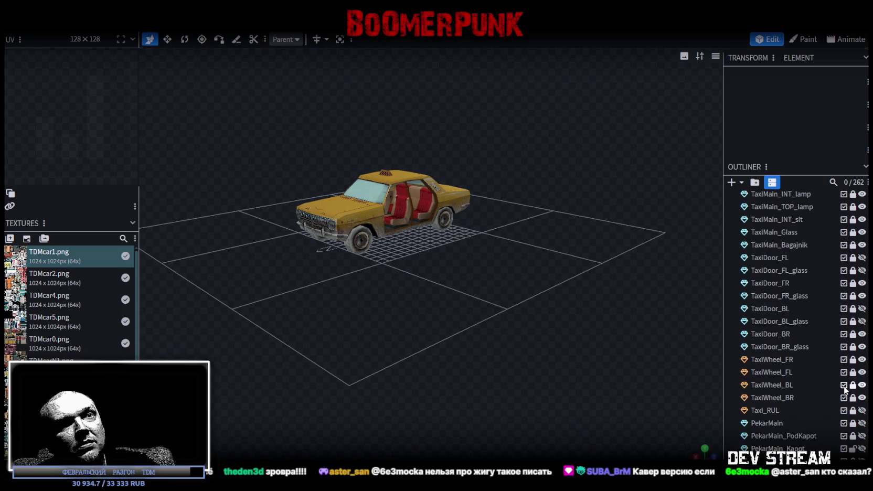
left_click(853, 374)
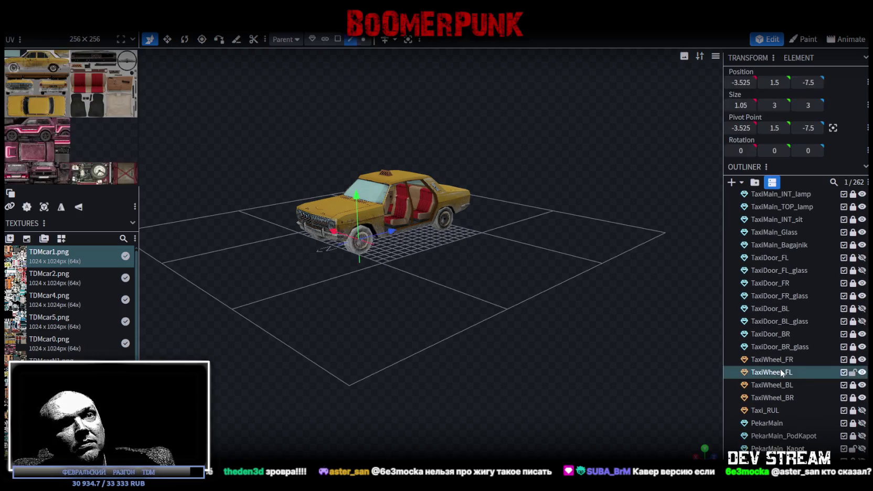
left_click(854, 373)
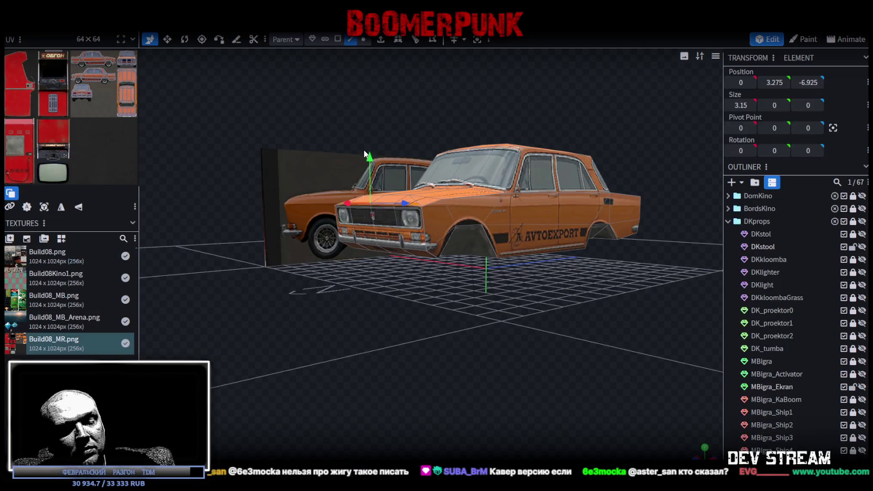
Add a mesh cylinder for a wheel and assign it the Build08_MR.png texture.
key("ctrl+v")
left_click_drag(486, 357, 493, 362)
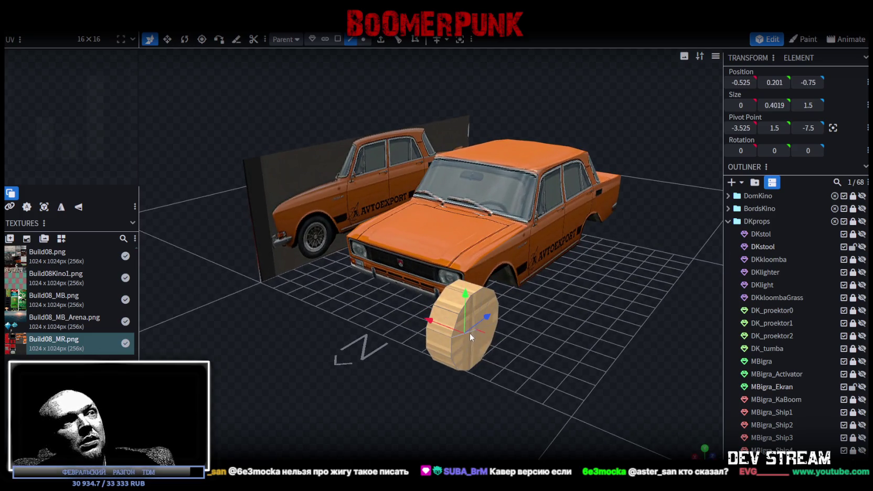
left_click(337, 39)
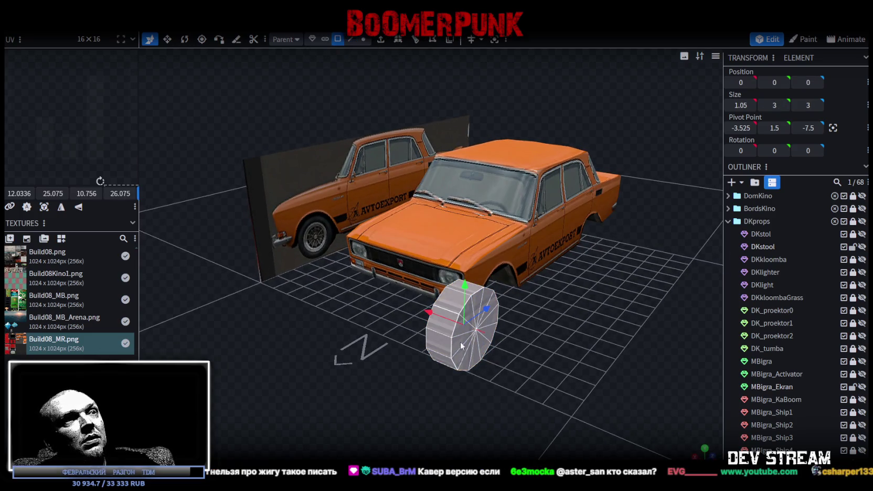
right_click(453, 357)
mouse_move(505, 299)
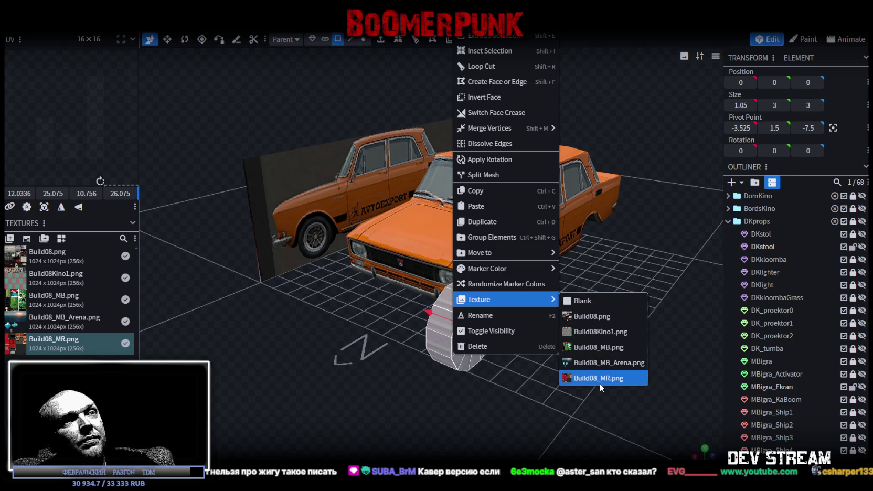
left_click(601, 383)
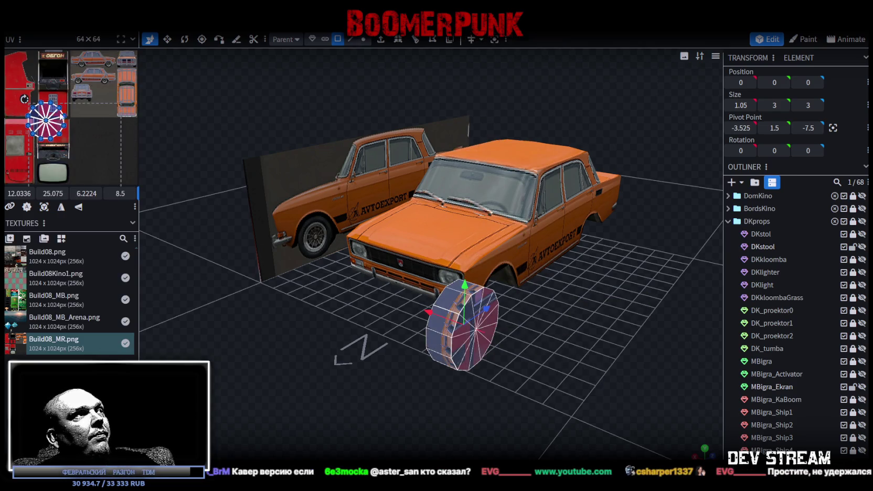
middle_click_drag(99, 136, 114, 99)
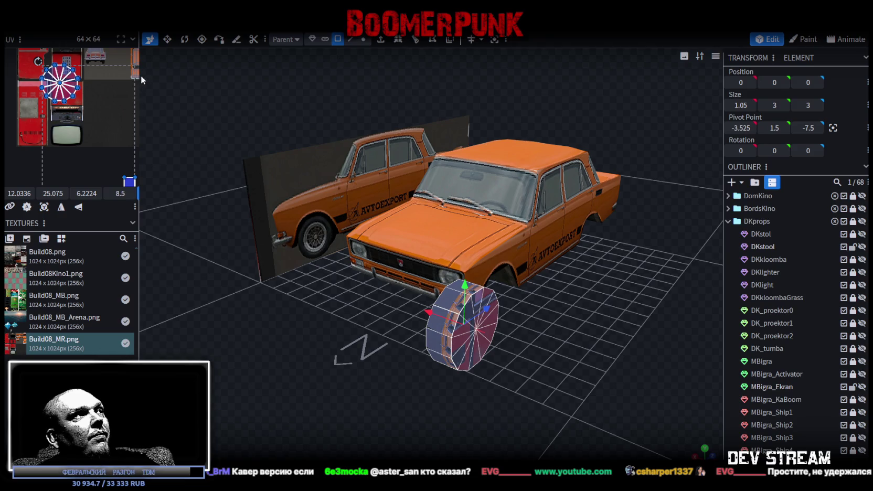
Widen the UV panel and drag the cylinder's UV square onto the car texture.
left_click_drag(141, 75, 416, 105)
scroll(294, 286, "down", 3)
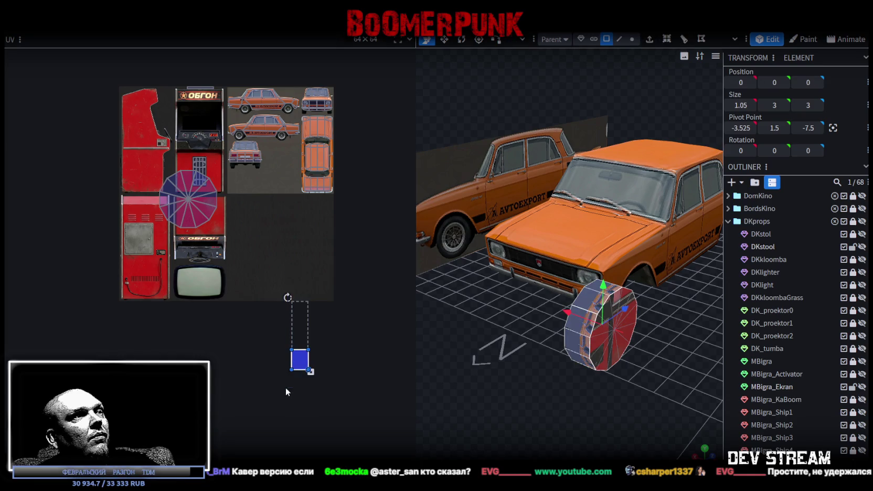
left_click_drag(299, 361, 290, 224)
middle_click_drag(289, 224, 256, 349)
scroll(254, 312, "up", 2)
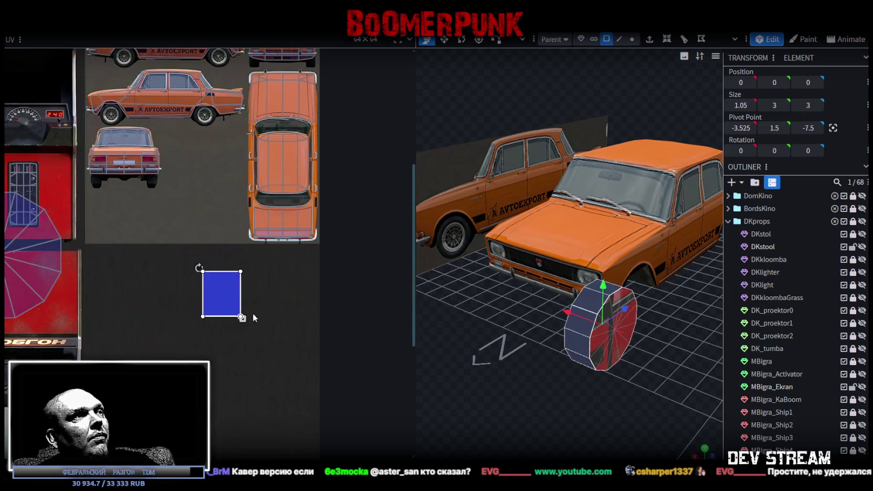
middle_click_drag(254, 312, 243, 239)
middle_click_drag(258, 285, 211, 361)
mouse_move(184, 299)
left_mouse_down()
mouse_move(267, 214)
mouse_move(277, 161)
mouse_move(204, 154)
mouse_move(195, 167)
left_mouse_up()
Shrink the UV square to a small patch on the dark area beside the front bumper.
scroll(230, 157, "up", 2)
scroll(273, 143, "up", 3)
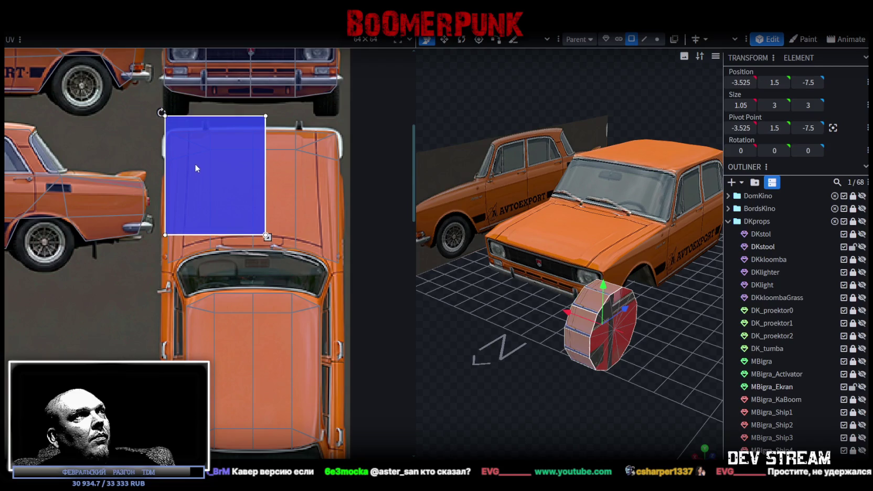
middle_click_drag(274, 219, 269, 283)
left_click_drag(249, 233, 329, 244)
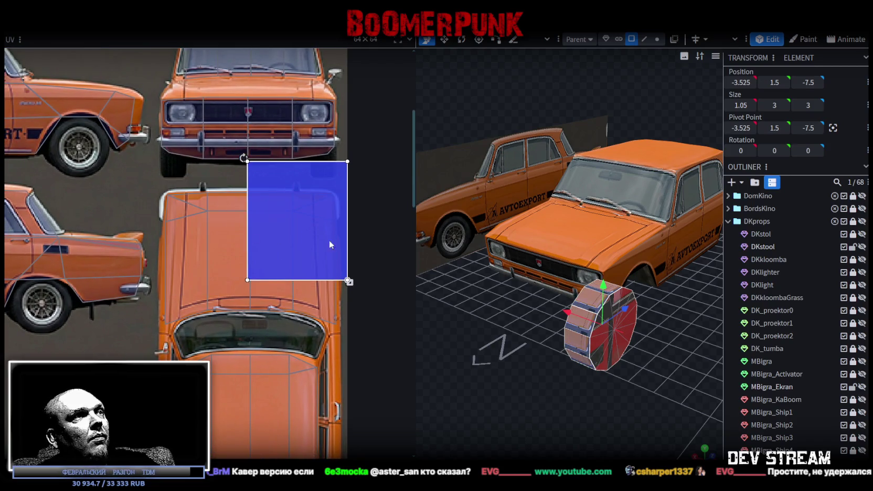
left_click_drag(349, 282, 303, 208)
mouse_move(263, 176)
left_mouse_down()
mouse_move(333, 172)
mouse_move(297, 196)
mouse_move(293, 174)
left_mouse_up()
scroll(333, 157, "up", 4)
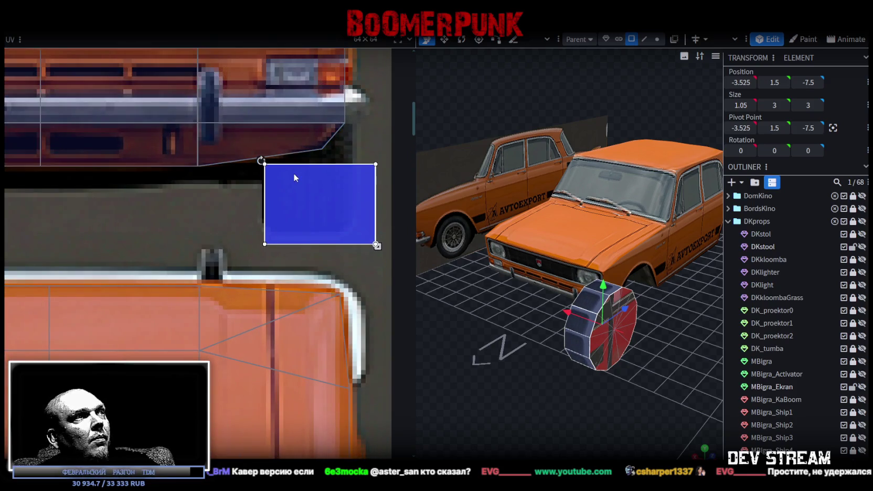
left_click_drag(382, 244, 345, 216)
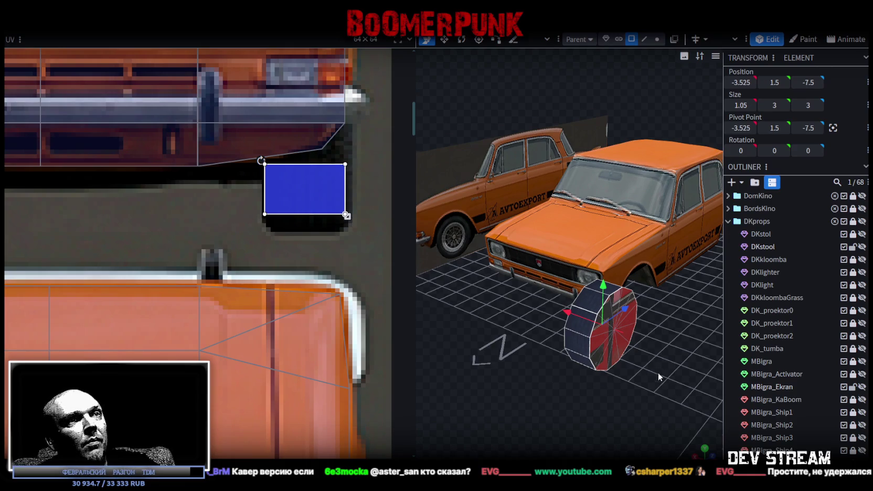
mouse_move(525, 367)
left_mouse_down()
mouse_move(553, 346)
mouse_move(570, 350)
mouse_move(563, 340)
mouse_move(520, 340)
mouse_move(548, 353)
left_mouse_up()
left_click(480, 278)
scroll(123, 193, "down", 3)
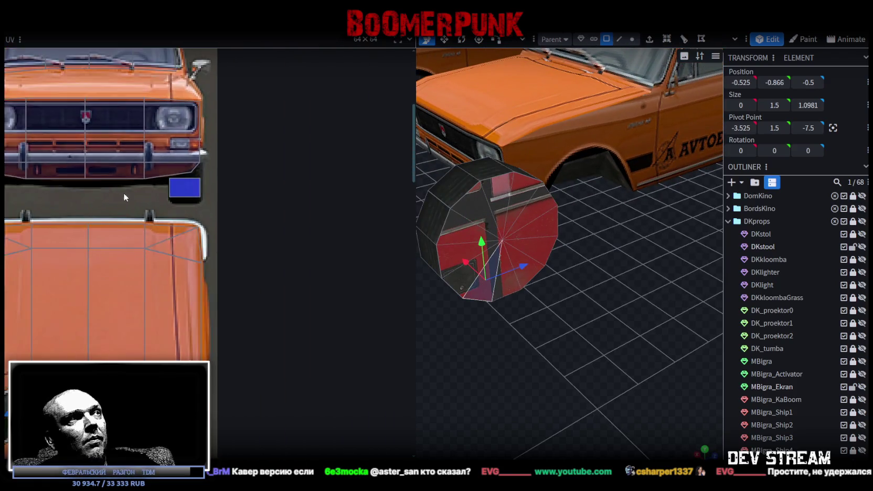
scroll(231, 201, "down", 2)
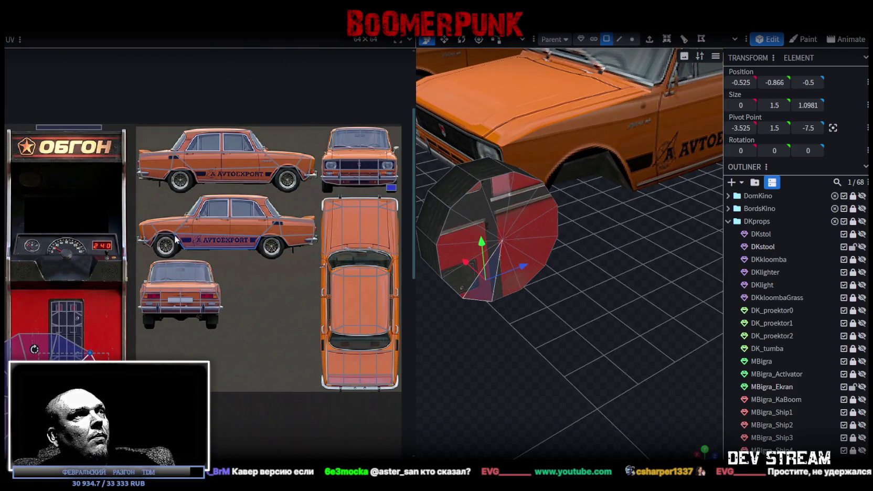
Scale and place the wheel cap's UV over the front wheel in the car's side-view picture.
scroll(147, 248, "down", 1)
double_click(58, 324)
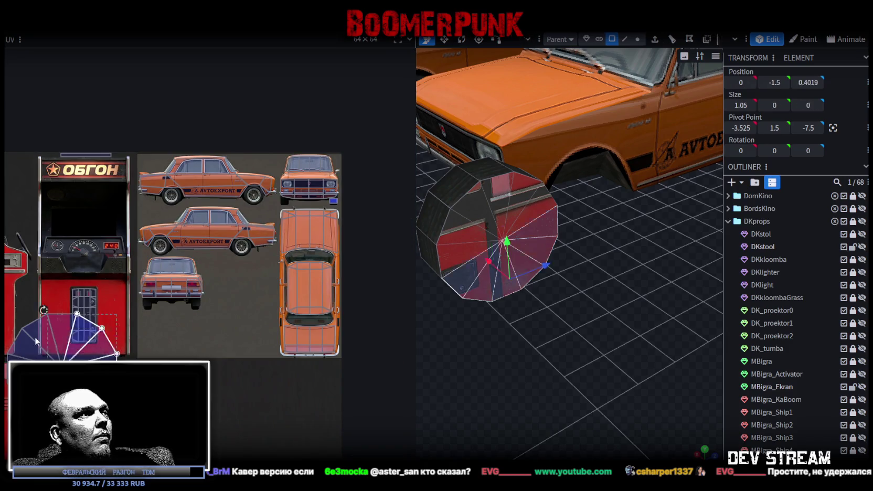
mouse_move(129, 357)
left_mouse_down()
mouse_move(327, 332)
mouse_move(342, 288)
left_mouse_up()
scroll(341, 292, "up", 2)
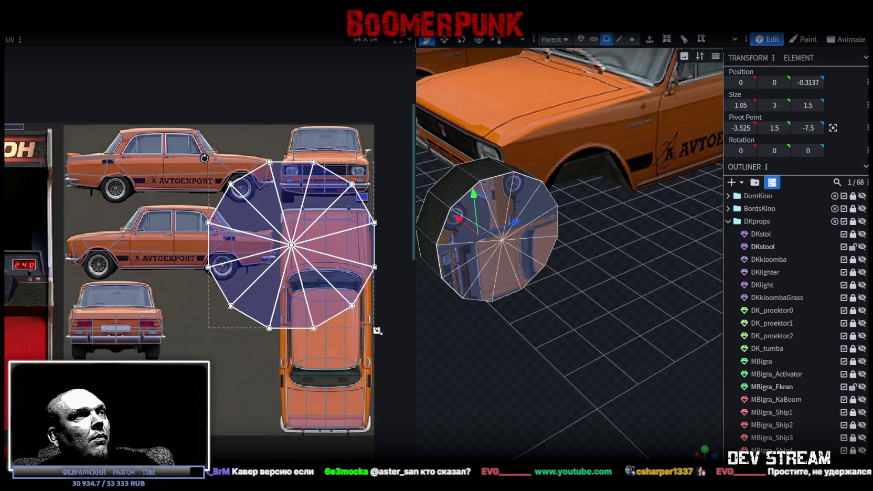
left_click_drag(377, 331, 248, 225)
scroll(246, 220, "up", 2)
scroll(239, 194, "up", 2)
left_click_drag(194, 152, 297, 215)
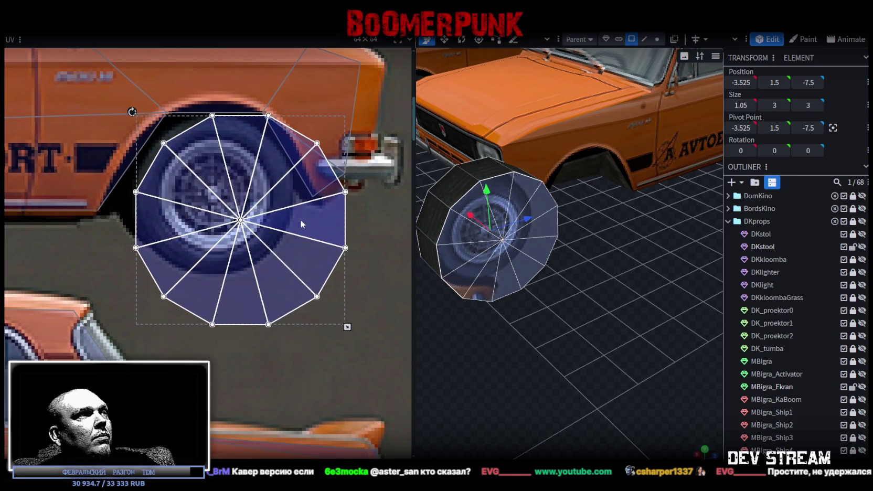
mouse_move(348, 328)
left_mouse_down()
mouse_move(290, 268)
mouse_move(296, 287)
left_mouse_up()
left_click_drag(224, 257, 222, 253)
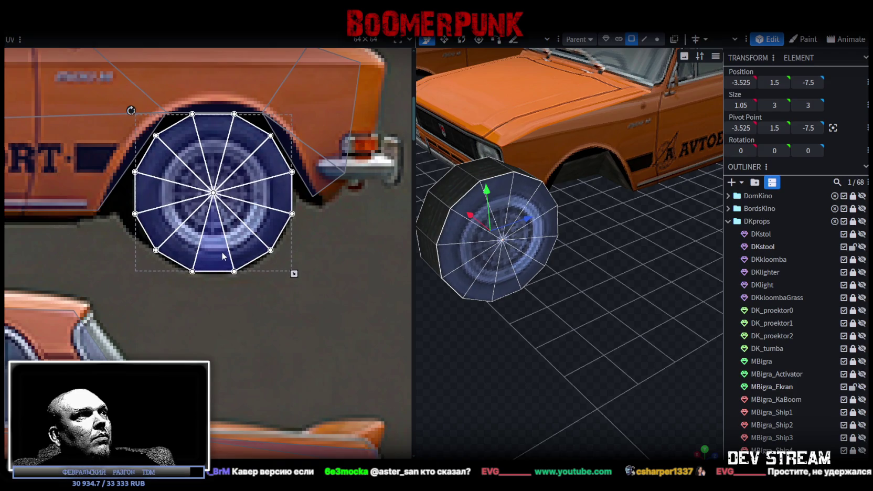
left_click_drag(644, 384, 575, 355)
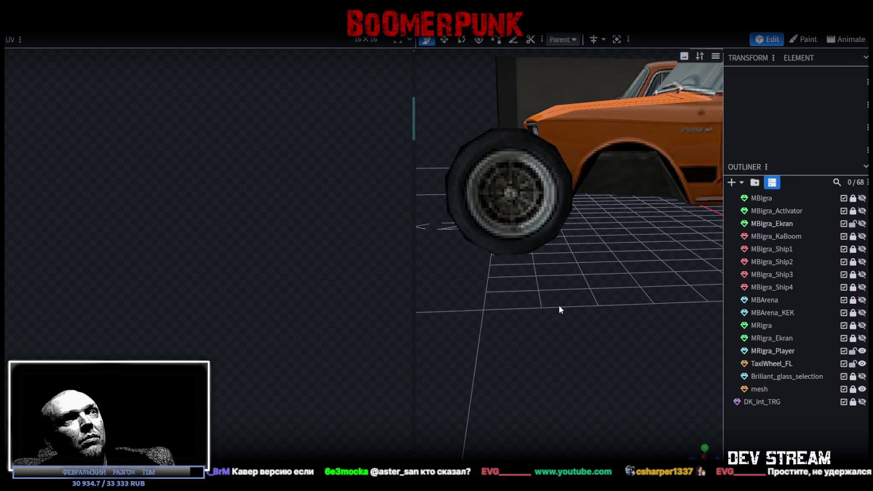
Select TaxiWheel_FL with all its UV faces and open the Transform menu.
left_click(505, 199)
left_click_drag(238, 269, 255, 226)
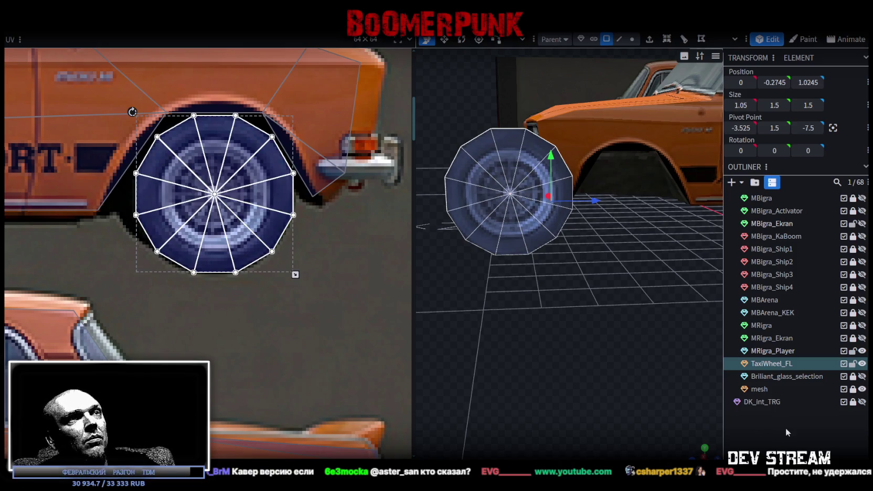
left_click(785, 428)
mouse_move(550, 323)
left_mouse_down()
mouse_move(677, 346)
mouse_move(551, 351)
left_mouse_up()
scroll(553, 344, "up", 3)
left_click(557, 244)
mouse_move(557, 243)
left_mouse_down()
mouse_move(611, 288)
mouse_move(611, 267)
mouse_move(583, 312)
mouse_move(584, 250)
left_mouse_up()
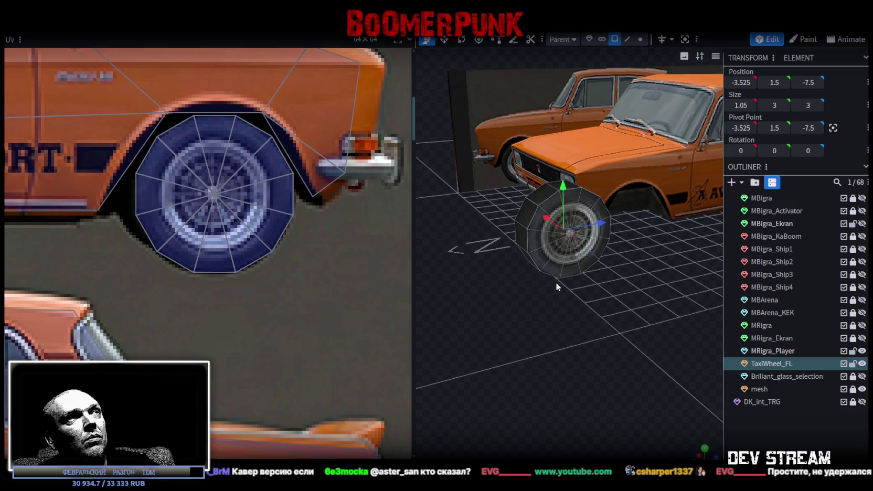
left_click(126, 23)
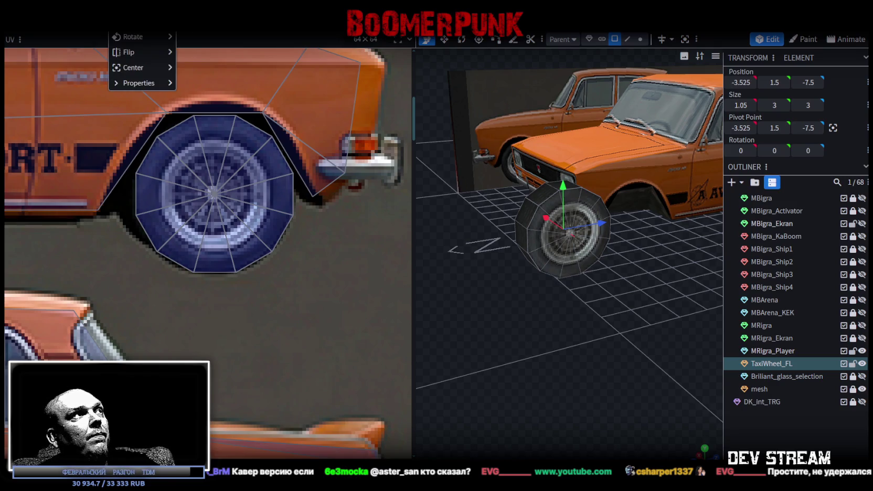
Scale TaxiWheel_FL by 0.75 and move it to Z -4.425 under the front arch.
left_click(134, 37)
left_click_drag(375, 93, 364, 97)
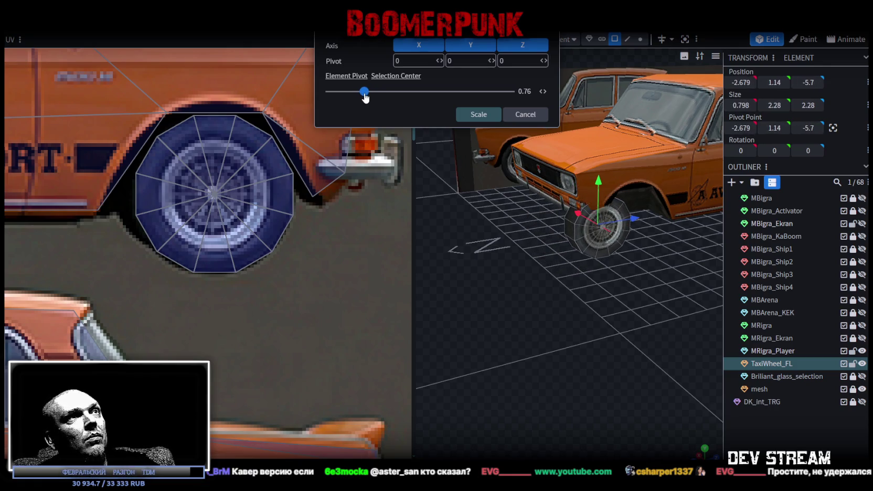
left_click(479, 114)
mouse_move(555, 336)
left_mouse_down()
mouse_move(530, 297)
mouse_move(535, 317)
left_mouse_up()
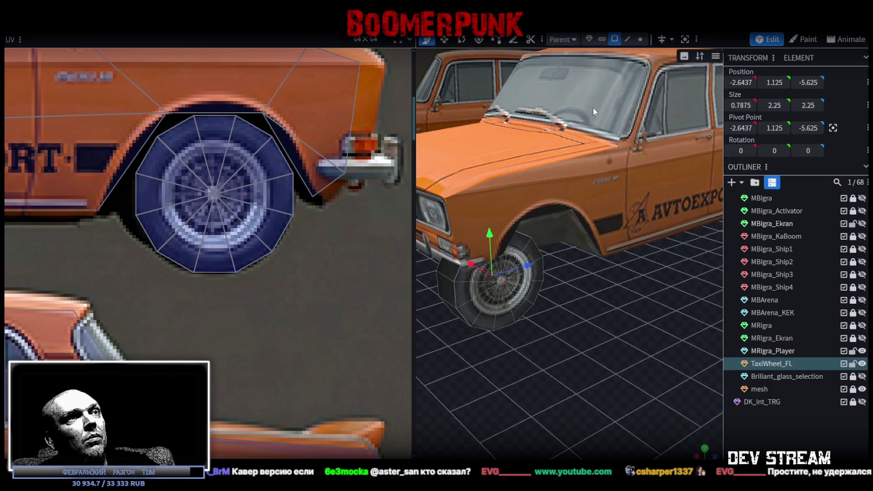
left_click(588, 38)
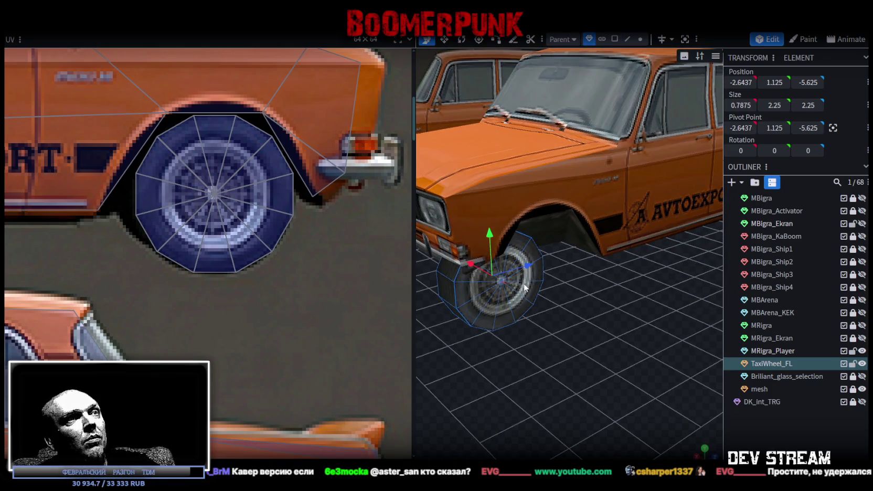
mouse_move(529, 265)
left_mouse_down()
mouse_move(576, 251)
mouse_move(675, 295)
mouse_move(533, 268)
left_mouse_up()
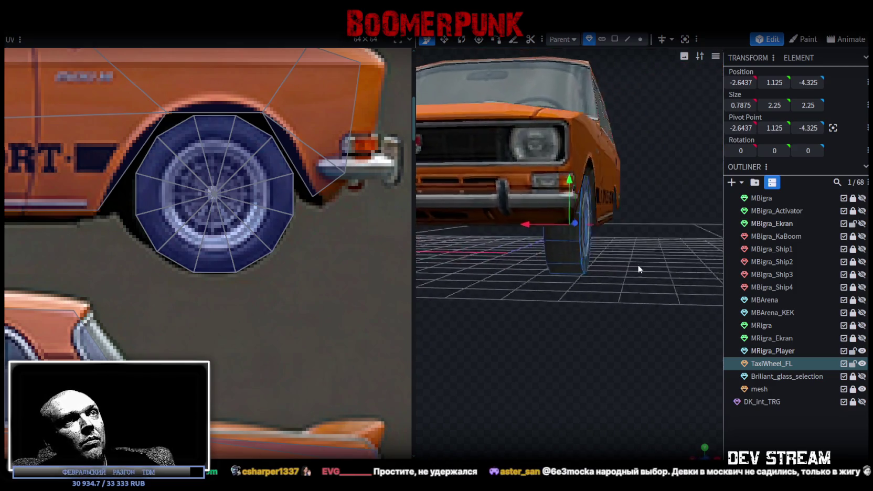
scroll(526, 276, "up", 3)
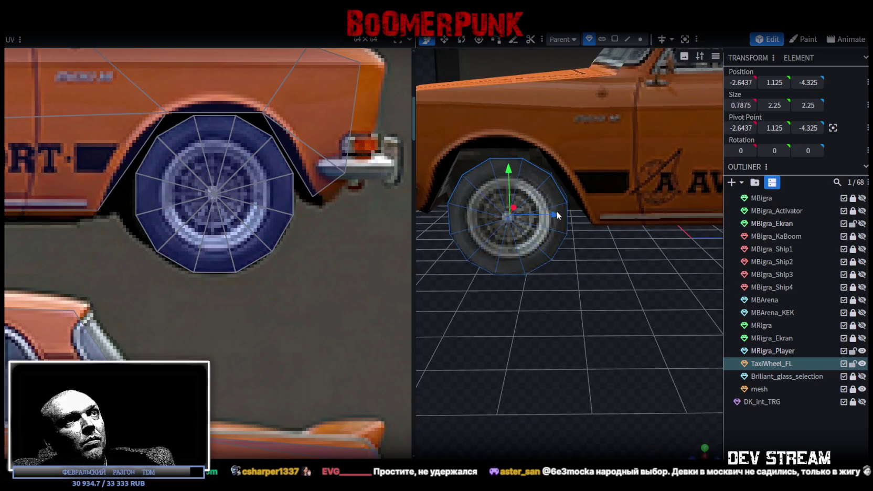
left_click_drag(557, 276, 564, 292)
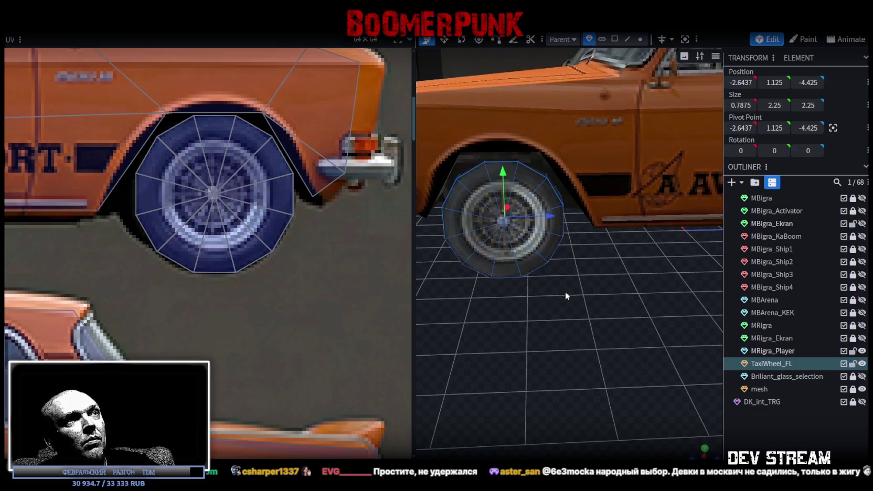
mouse_move(552, 243)
left_mouse_down()
mouse_move(568, 300)
mouse_move(653, 278)
mouse_move(641, 295)
left_mouse_up()
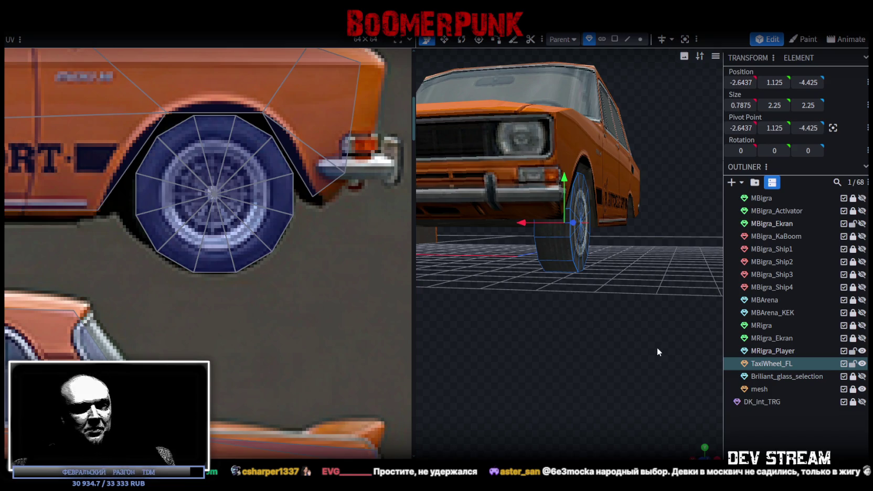
Duplicate TaxiWheel_FL to create the TaxiWheel_FR wheel.
mouse_move(644, 329)
left_mouse_down()
mouse_move(619, 302)
mouse_move(497, 307)
mouse_move(864, 344)
left_mouse_up()
left_click(614, 39)
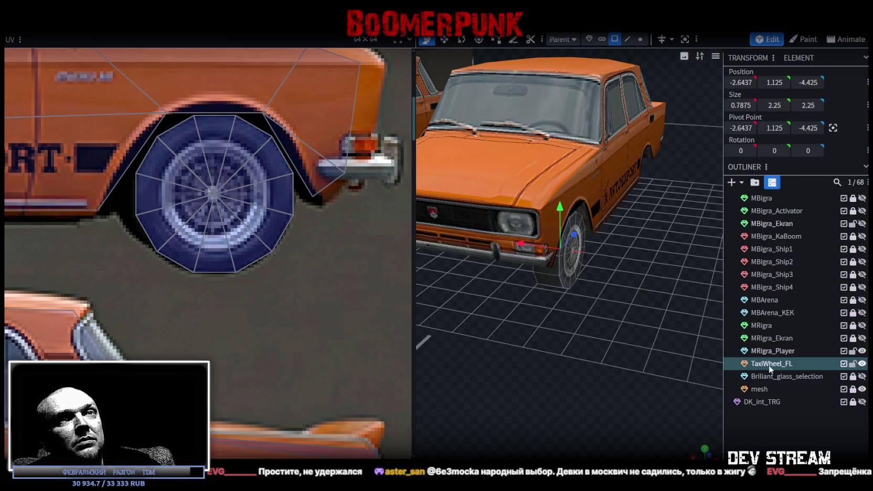
key("ctrl+d")
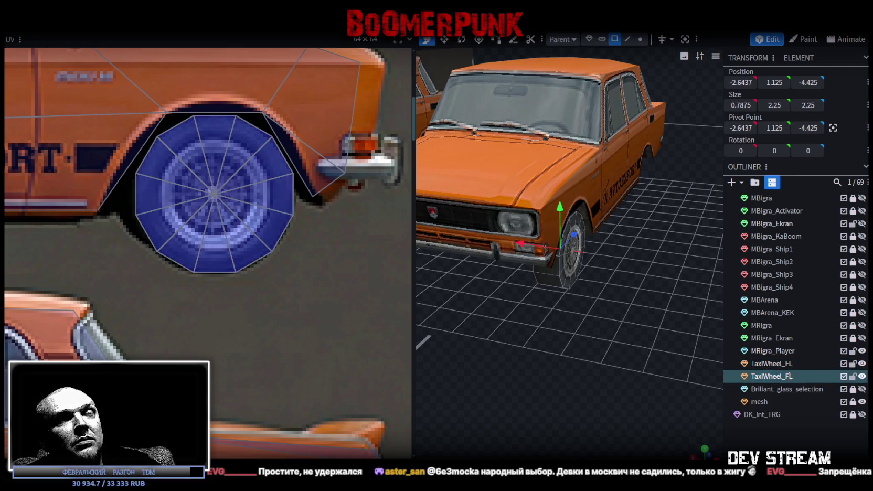
mouse_move(607, 366)
left_mouse_down()
mouse_move(617, 364)
mouse_move(602, 344)
mouse_move(679, 331)
mouse_move(614, 338)
left_mouse_up()
key("ctrl+a")
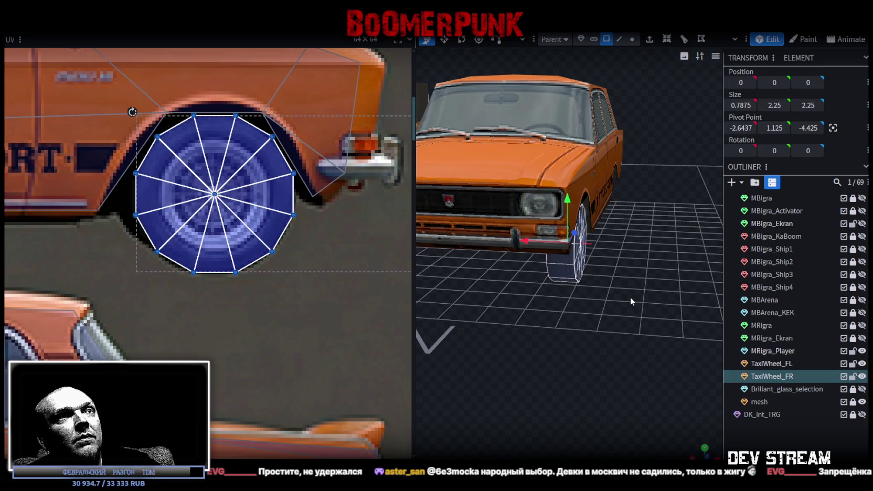
right_click(110, 34)
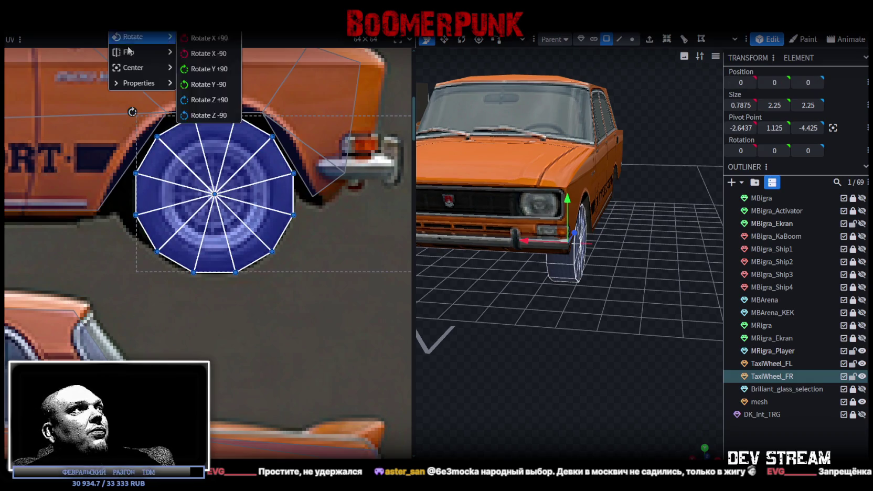
left_click(217, 57)
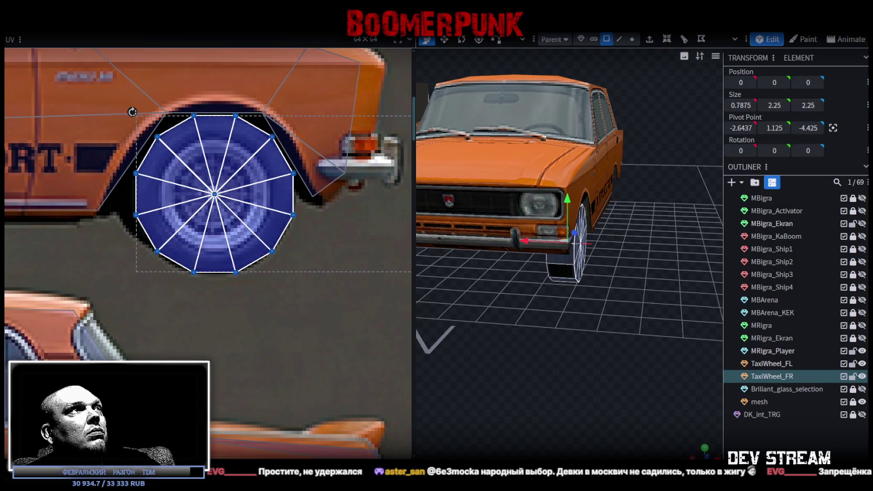
Set TaxiWheel_FR's Position X to 2.6437, mirroring it under the opposite front arch.
left_click(582, 39)
mouse_move(580, 357)
left_mouse_down()
mouse_move(603, 331)
mouse_move(652, 335)
left_mouse_up()
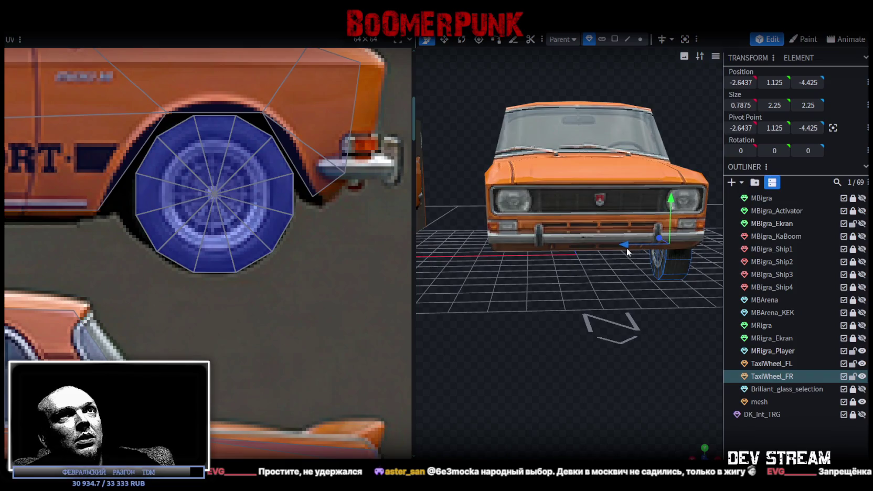
left_click_drag(627, 248, 586, 242)
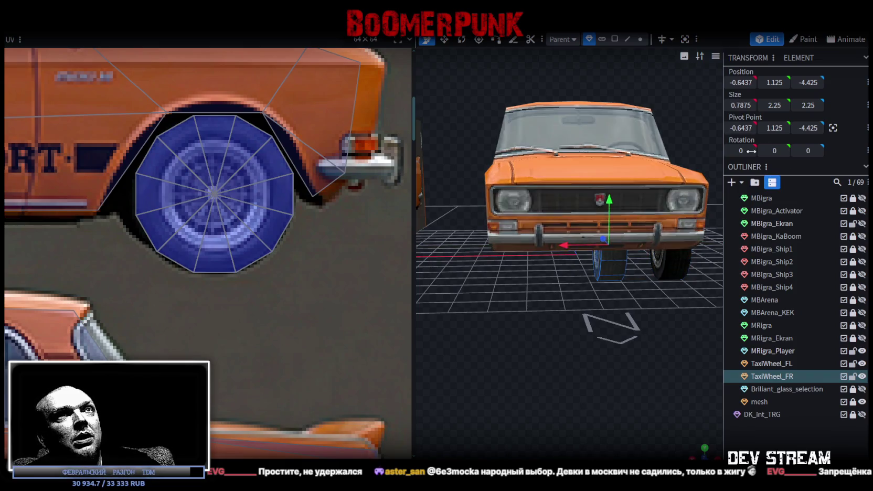
key("ctrl+z")
left_click(731, 82)
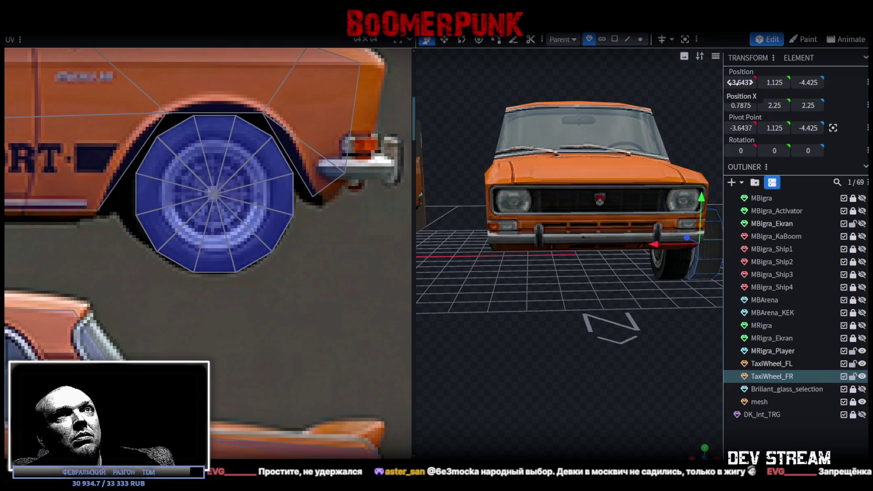
key("ctrl+z")
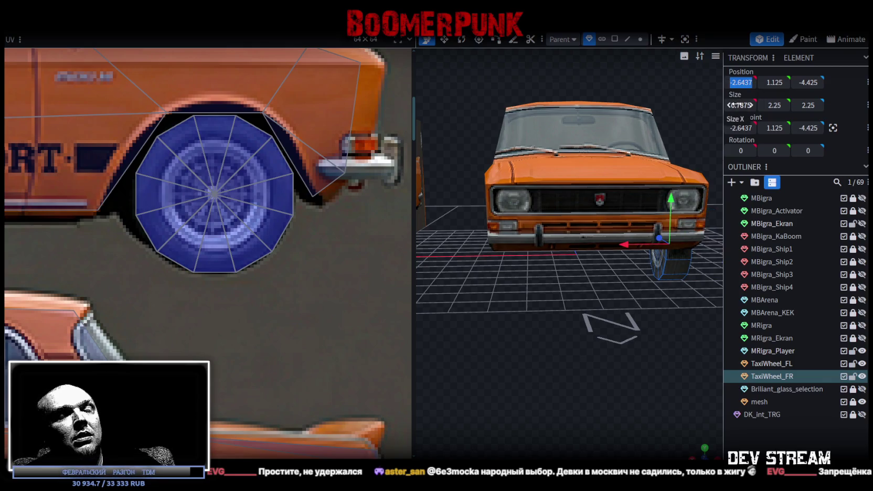
type("2.6437")
key("Return")
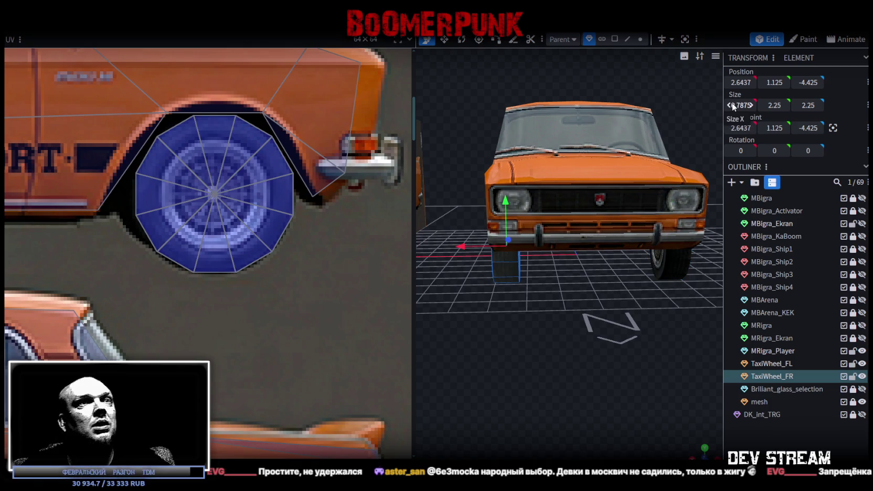
left_click_drag(575, 306, 488, 309)
left_click(771, 363)
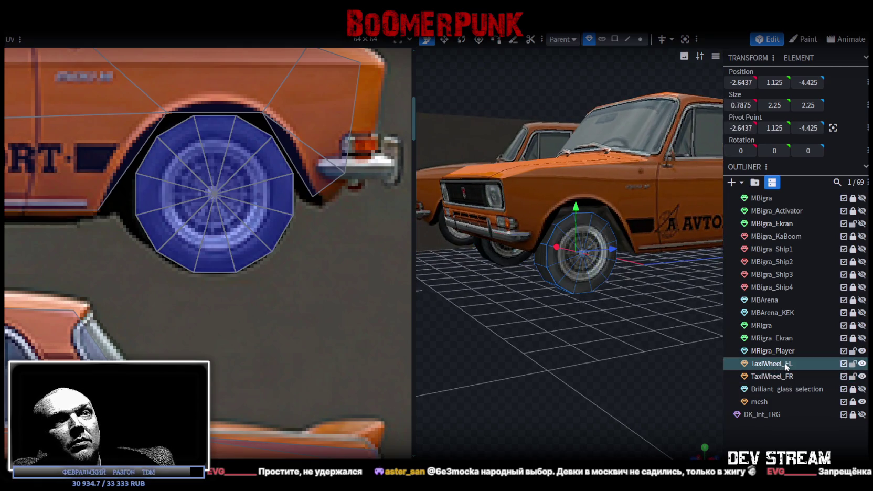
Duplicate both front wheels and rename the copies TaxiWheel_BL and TaxiWheel_BR.
left_click(780, 377, "ctrl")
key("ctrl+d")
double_click(789, 389)
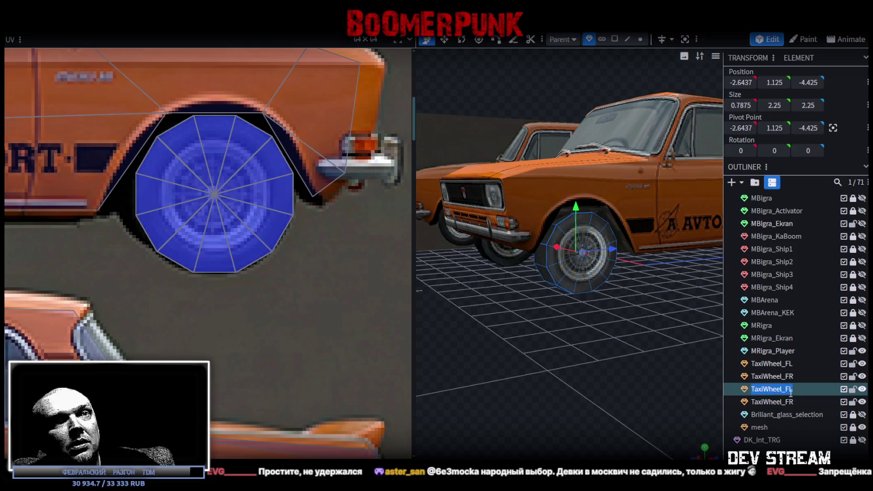
left_click_drag(786, 389, 795, 399)
type("B")
left_click(789, 403)
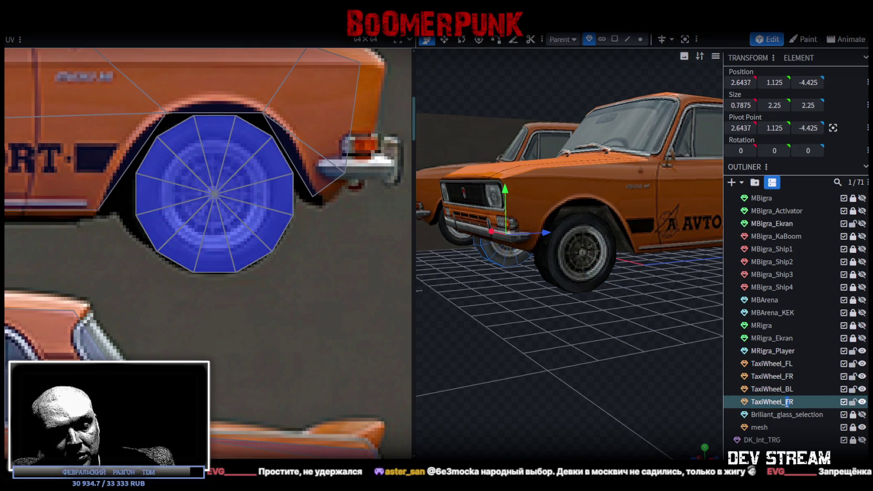
left_click(771, 389, "ctrl")
Move the rear wheel copies back along Z to 5.225, under the rear arches.
mouse_move(608, 346)
left_mouse_down()
mouse_move(552, 332)
mouse_move(518, 235)
mouse_move(684, 240)
left_mouse_up()
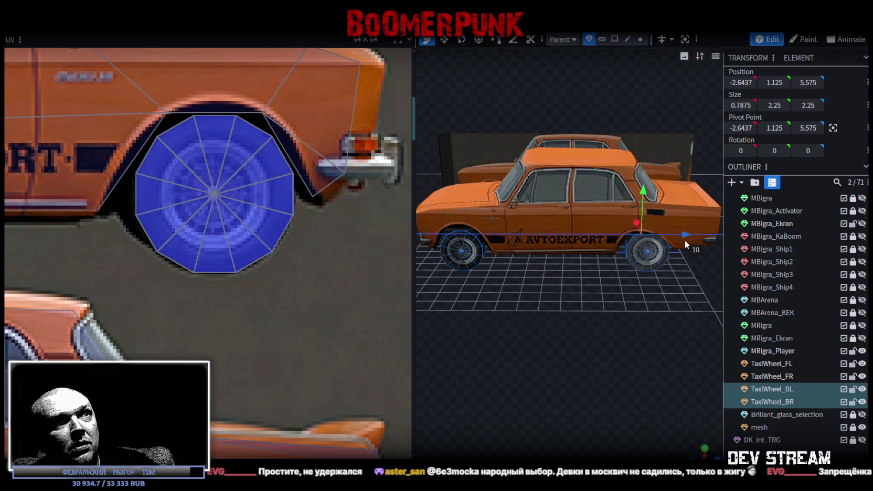
scroll(591, 350, "up", 3)
scroll(600, 331, "up", 2)
scroll(601, 327, "up", 2)
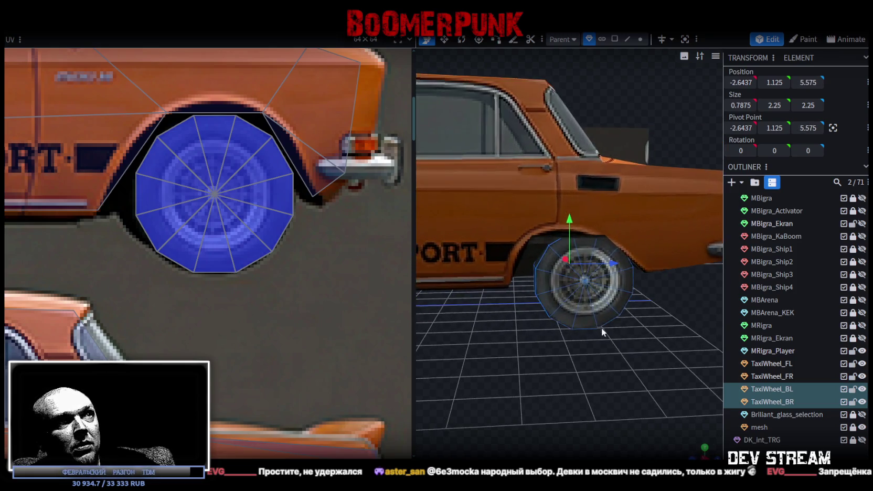
left_click_drag(617, 259, 603, 262)
mouse_move(608, 336)
left_mouse_down()
mouse_move(635, 367)
mouse_move(639, 359)
left_mouse_up()
left_click_drag(605, 264, 597, 262)
scroll(556, 365, "down", 3)
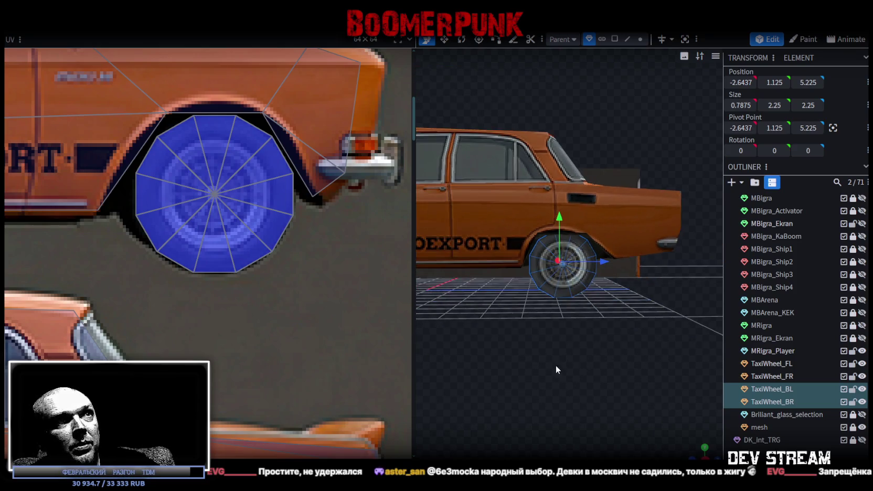
scroll(529, 385, "down", 2)
mouse_move(528, 385)
left_mouse_down()
mouse_move(570, 364)
mouse_move(604, 370)
mouse_move(570, 363)
mouse_move(613, 363)
mouse_move(578, 351)
left_mouse_up()
Widen the 3D view to reveal the textures list and look over the car's rear.
left_click(571, 363)
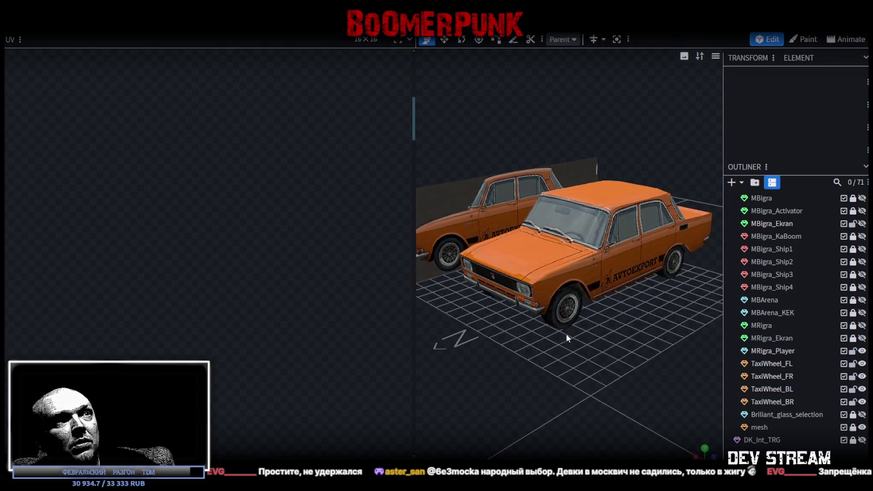
left_click_drag(420, 135, 245, 132)
left_click(462, 272)
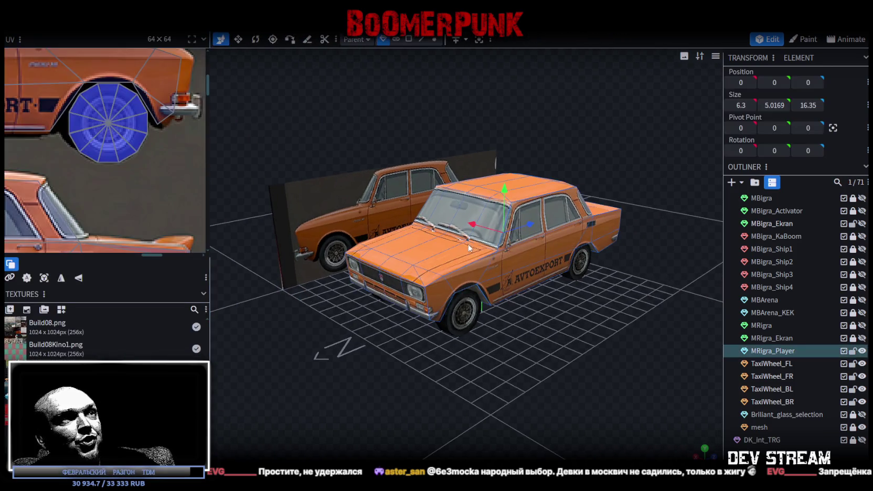
left_click_drag(570, 362, 566, 375)
scroll(566, 375, "up", 5)
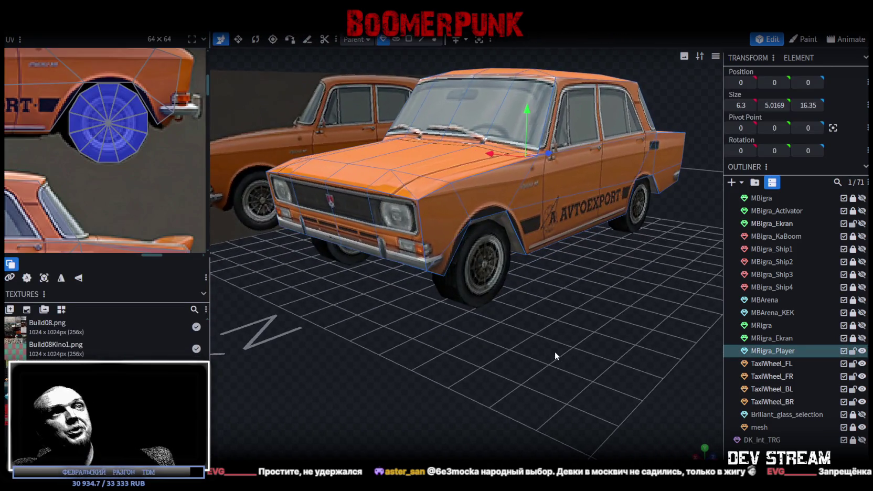
left_click(714, 390)
scroll(578, 335, "down", 3)
mouse_move(578, 335)
left_mouse_down()
mouse_move(355, 342)
mouse_move(403, 338)
mouse_move(380, 333)
mouse_move(377, 321)
mouse_move(384, 329)
mouse_move(574, 346)
mouse_move(633, 333)
mouse_move(634, 322)
mouse_move(624, 321)
left_mouse_up()
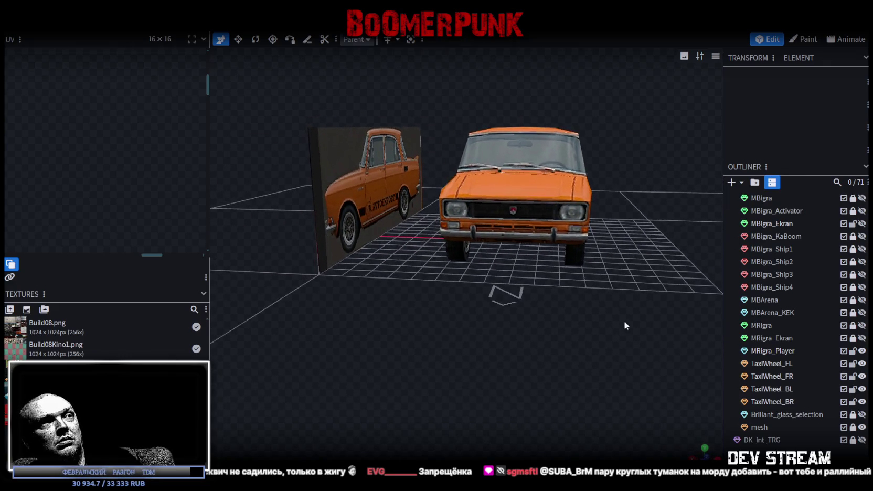
Check the MRigra_Player car in front orthographic view, then return to perspective.
left_click(527, 217)
scroll(380, 307, "down", 2)
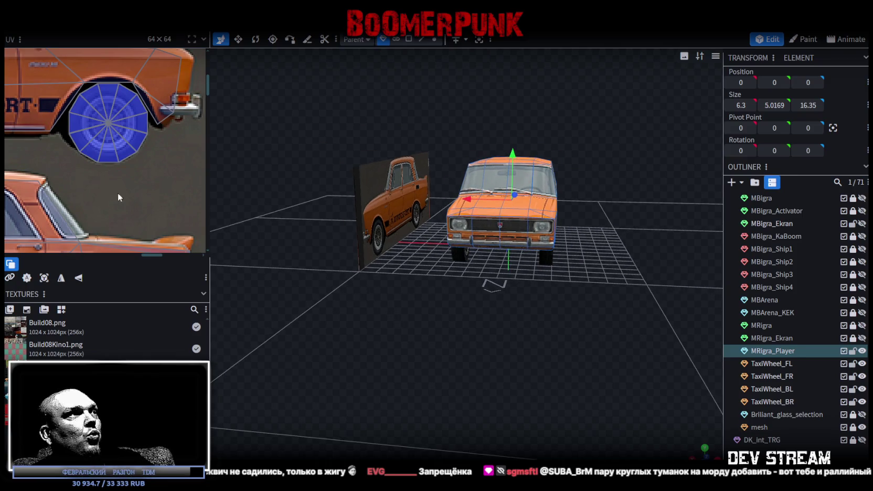
scroll(105, 189, "down", 3)
scroll(71, 189, "up", 1)
scroll(78, 184, "down", 1)
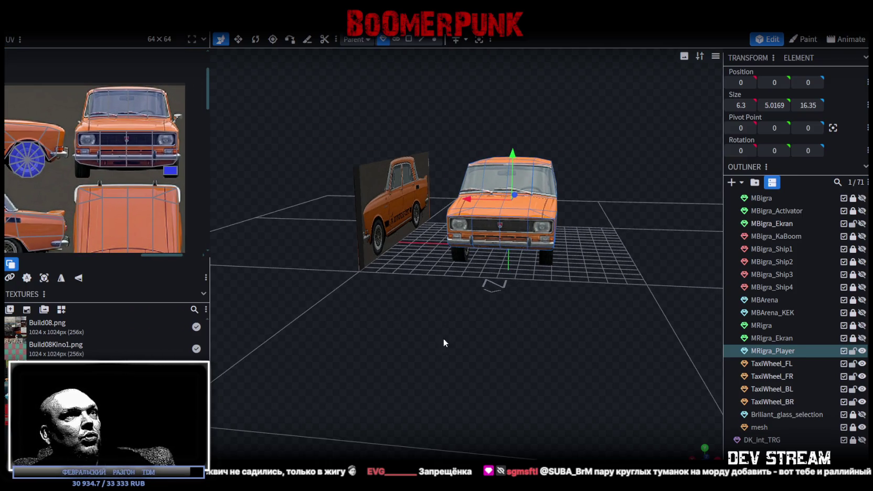
scroll(440, 339, "up", 1)
scroll(453, 334, "up", 2)
key("KP_1")
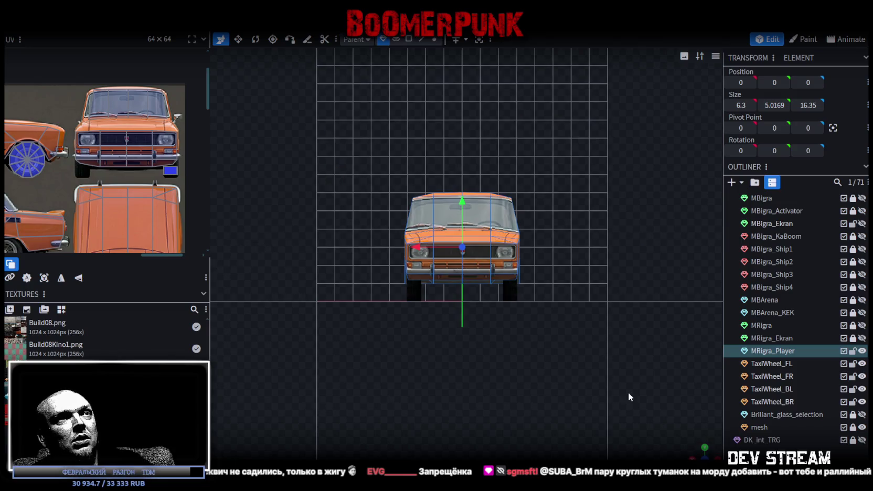
scroll(572, 358, "down", 1)
scroll(533, 321, "up", 1)
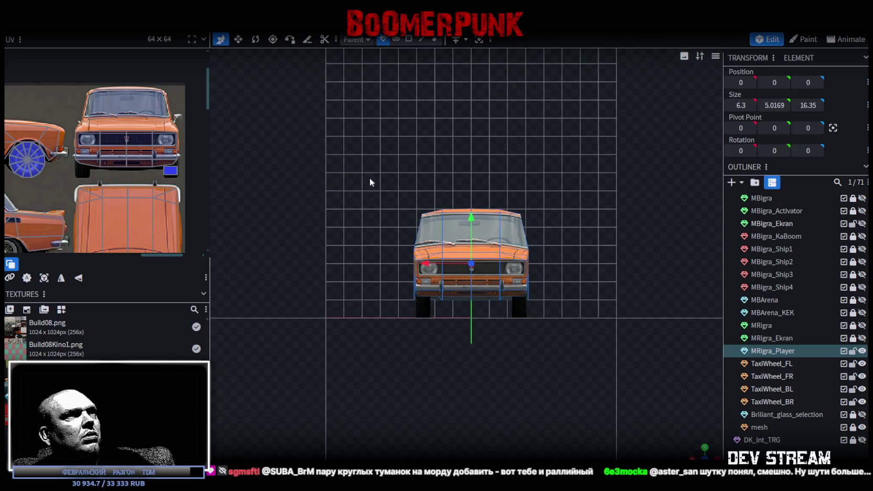
scroll(362, 184, "up", 1)
scroll(394, 209, "up", 2)
scroll(432, 246, "up", 1)
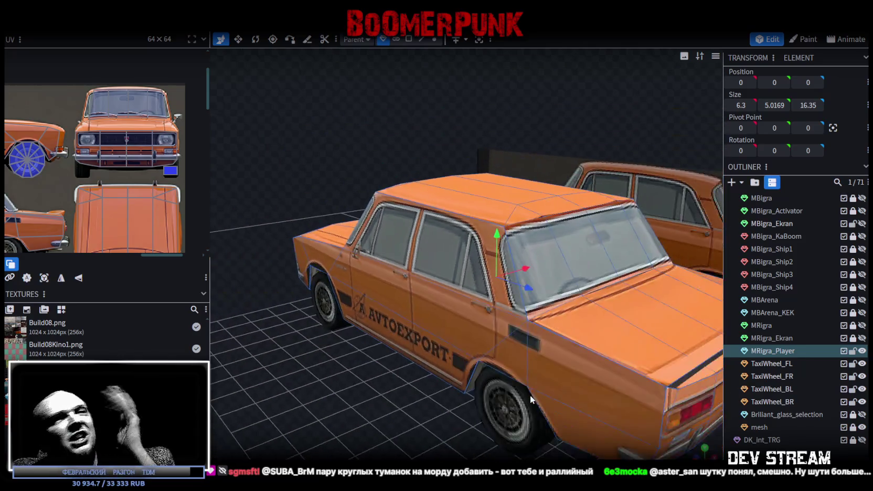
mouse_move(530, 395)
left_mouse_down()
mouse_move(522, 419)
mouse_move(455, 391)
mouse_move(467, 404)
mouse_move(457, 411)
mouse_move(447, 403)
mouse_move(551, 399)
mouse_move(735, 416)
left_mouse_up()
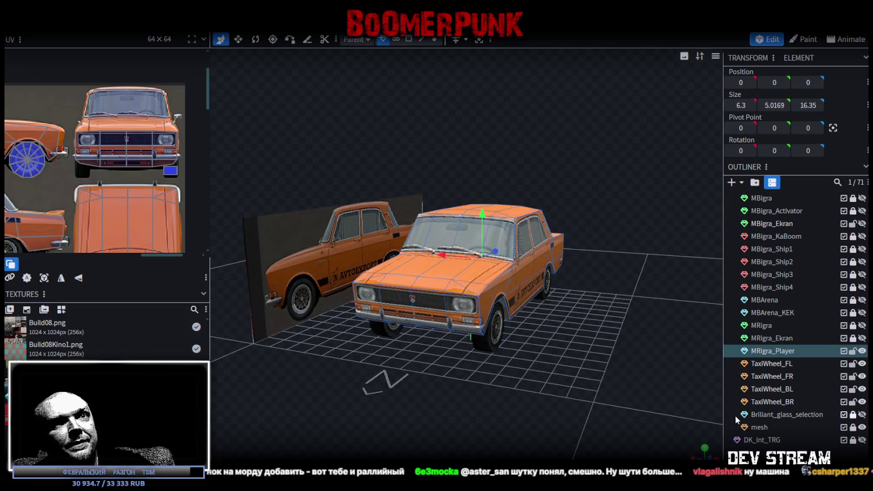
Group the MRigra_Player body and the four TaxiWheels into a new folder.
left_click(773, 365)
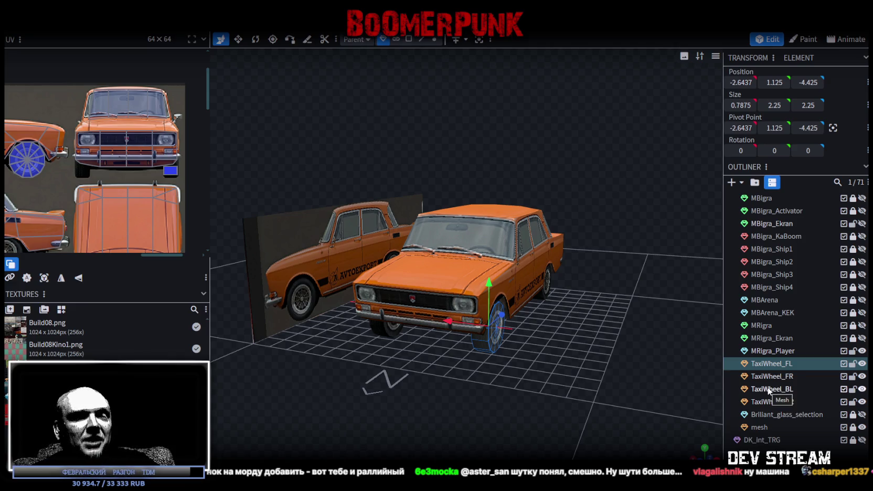
key("Escape")
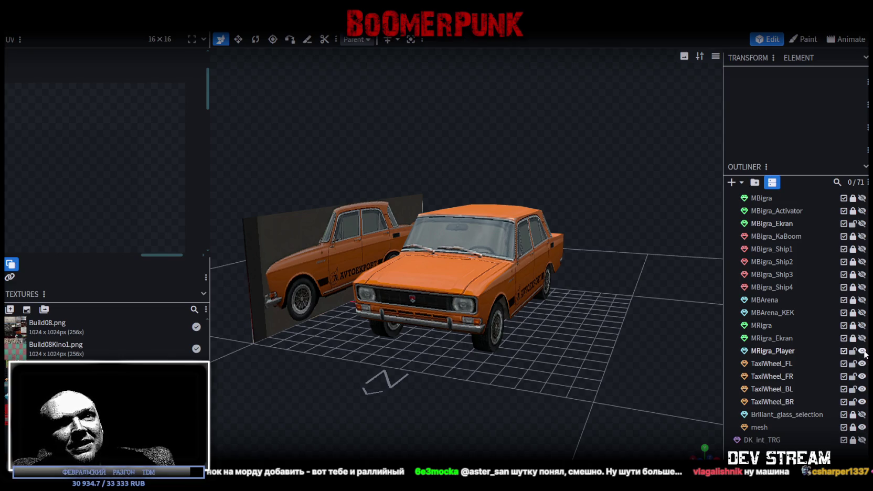
left_click(770, 354)
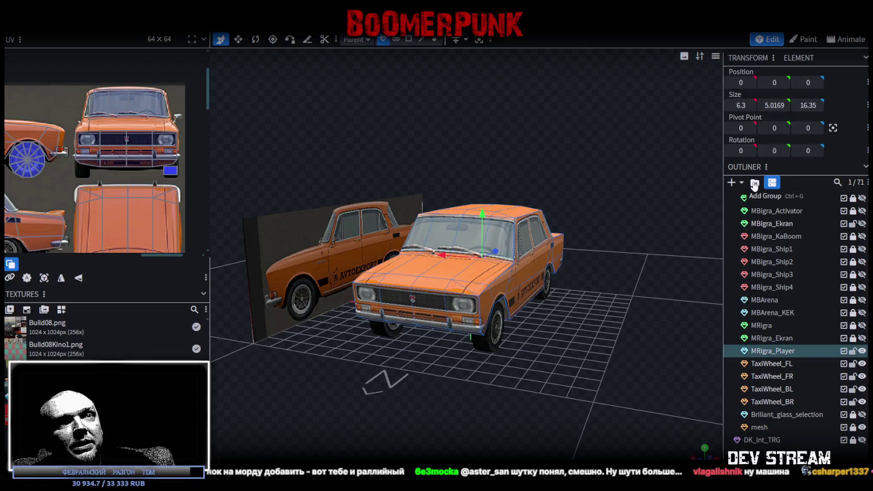
left_click(754, 183)
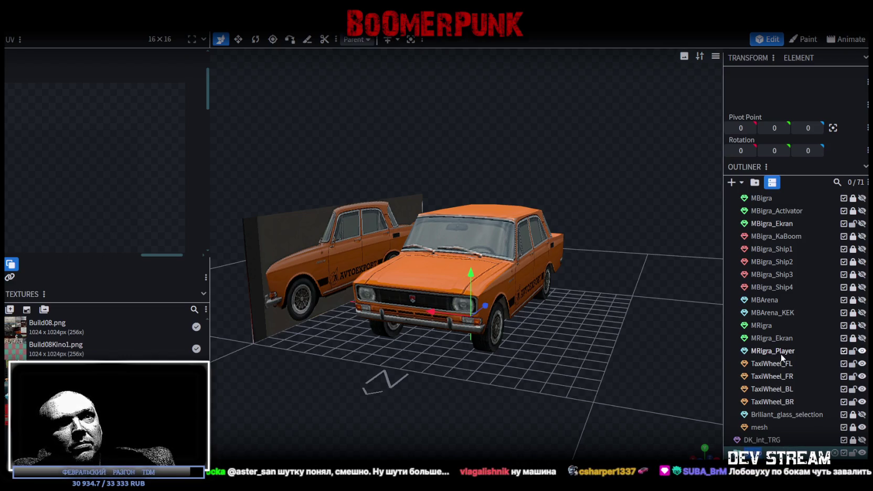
left_click(769, 350)
left_click(753, 452)
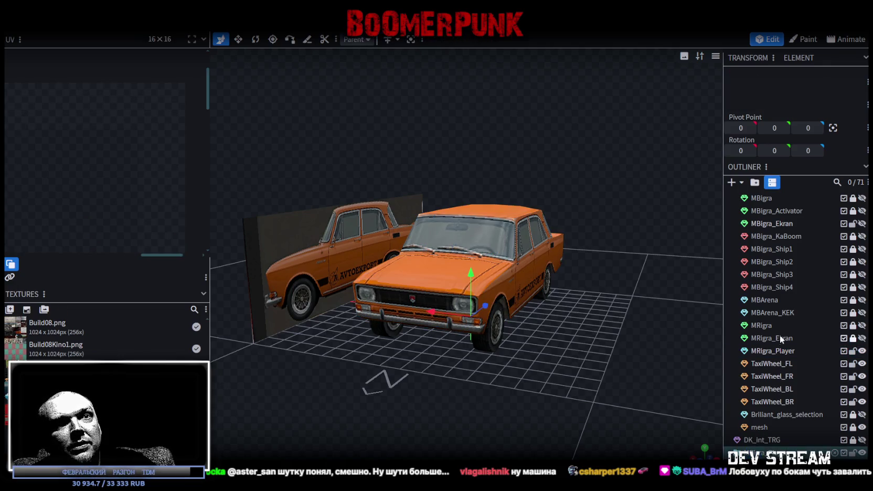
left_click(769, 350)
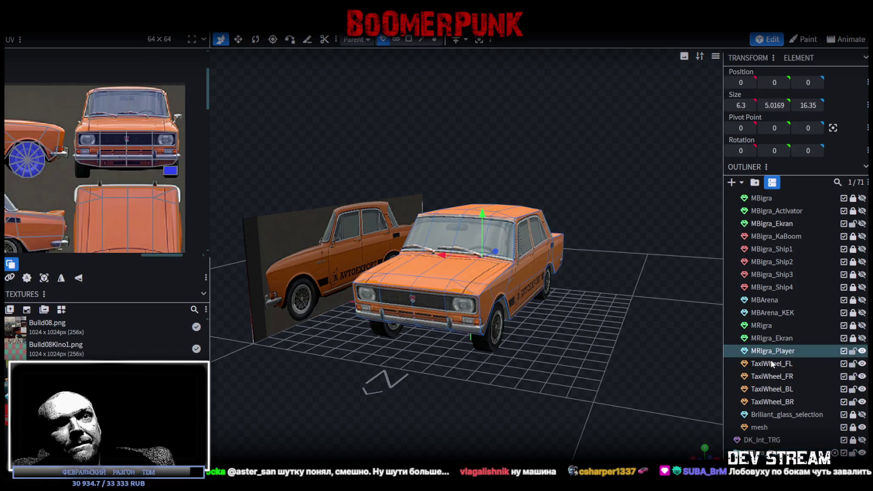
left_click(777, 402, "shift")
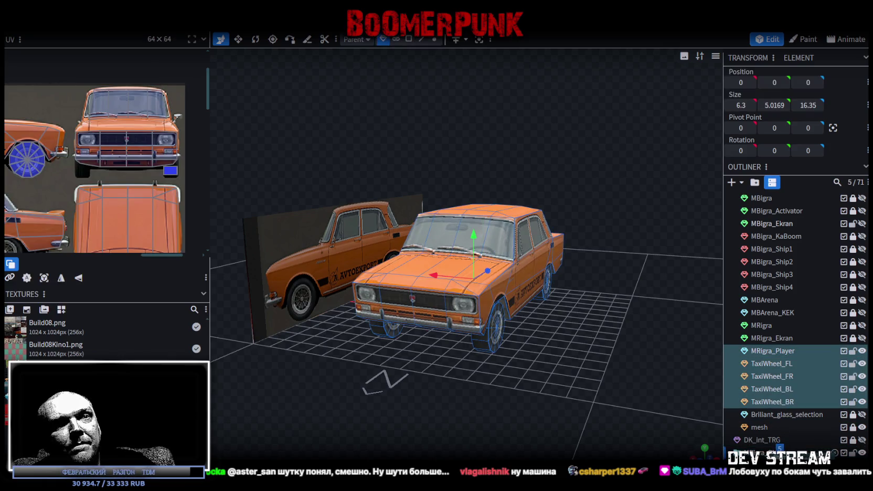
key("ctrl+g")
Unhide the hidden parts and delete Brilliant_glass_selection.
left_click_drag(863, 358, 863, 352)
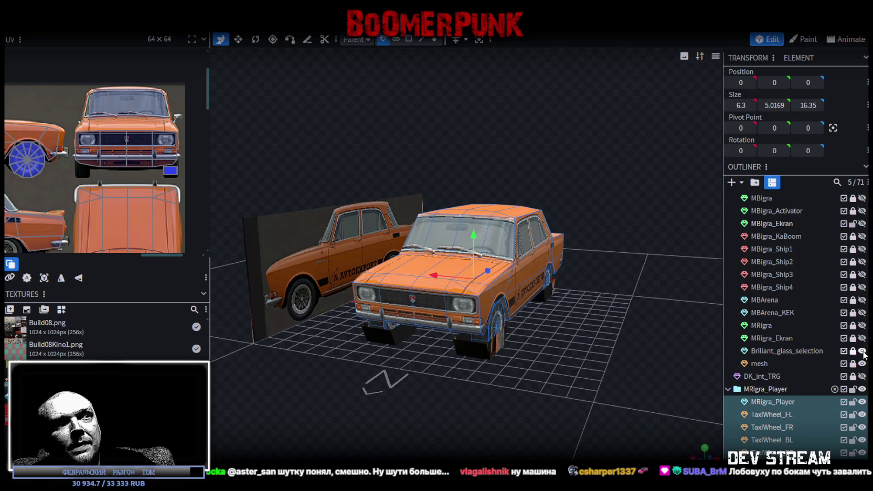
left_click(809, 352)
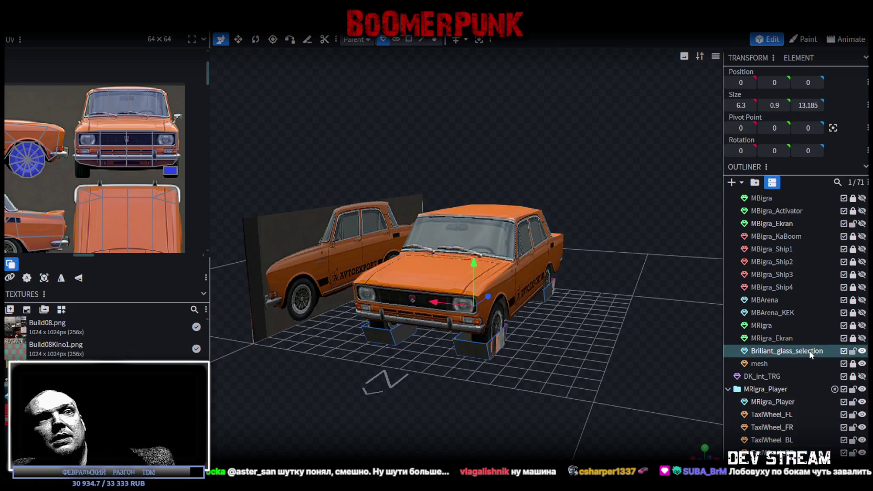
key("Delete")
scroll(559, 306, "up", 5)
Rename the wheels MRigra_Player_FR, MRigra_Player_BL and MRigra_Player_BR.
left_click(763, 389)
left_click_drag(525, 347, 579, 357)
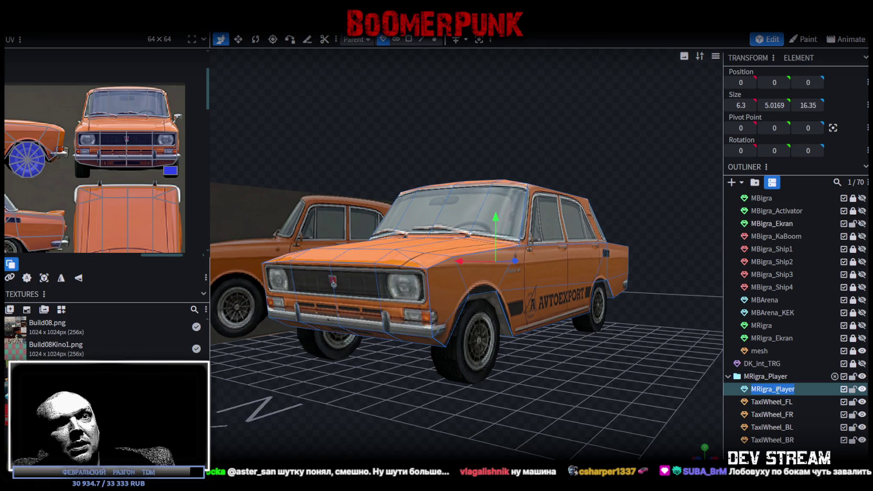
double_click(771, 414)
type("MRigra_Player_FR")
double_click(775, 428)
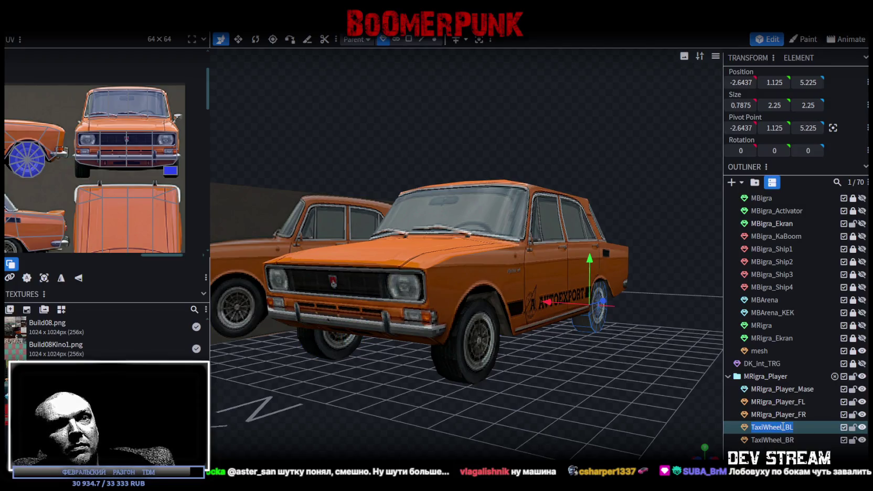
type("MRigra_Player_BL")
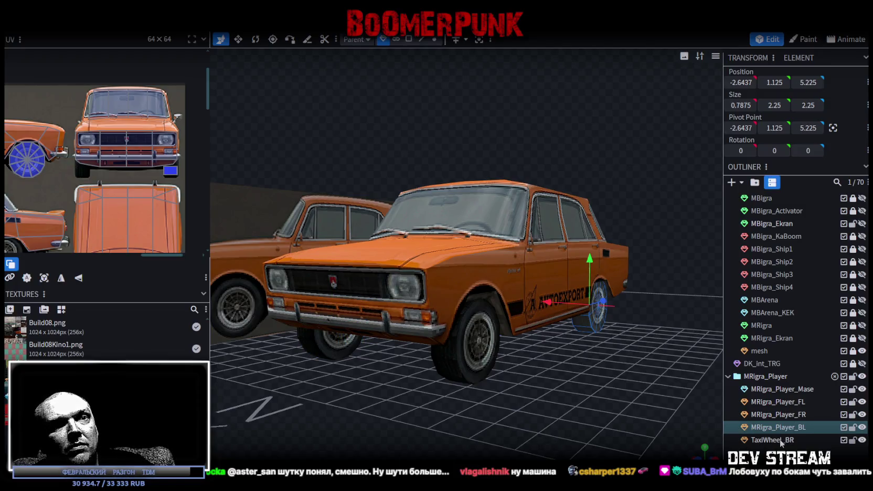
double_click(777, 440)
type("MRigra_Player")
key("Return")
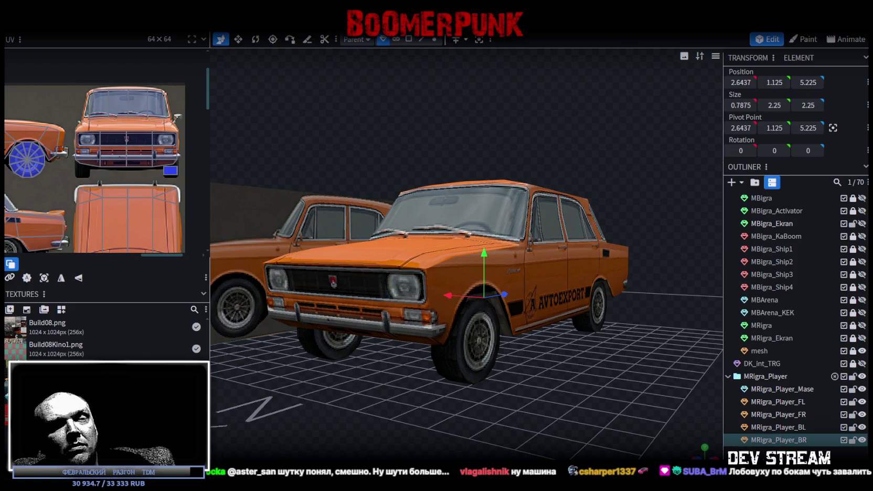
mouse_move(591, 357)
left_mouse_down()
mouse_move(601, 356)
mouse_move(566, 375)
mouse_move(424, 379)
mouse_move(417, 364)
mouse_move(362, 354)
mouse_move(368, 346)
mouse_move(328, 356)
mouse_move(588, 389)
mouse_move(670, 363)
mouse_move(657, 356)
mouse_move(526, 360)
mouse_move(529, 378)
mouse_move(603, 370)
left_mouse_up()
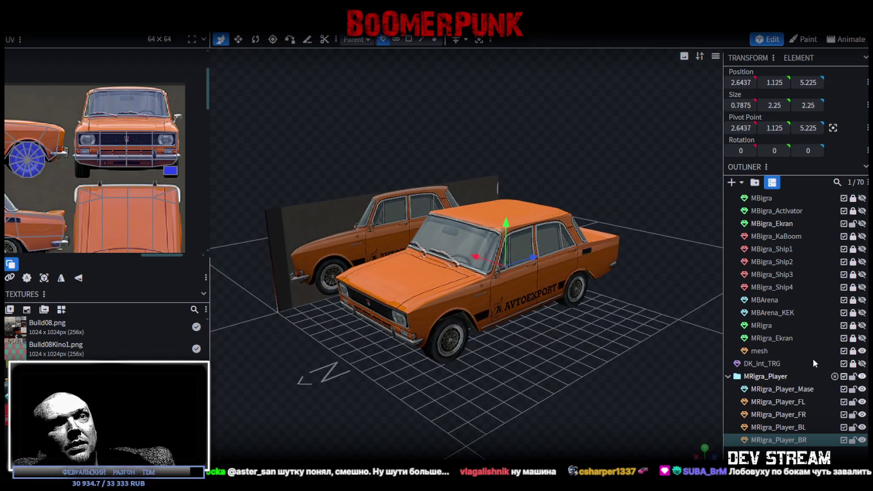
Unlock and delete the car-photo mesh backdrop plane.
left_click(853, 351)
left_click(757, 351)
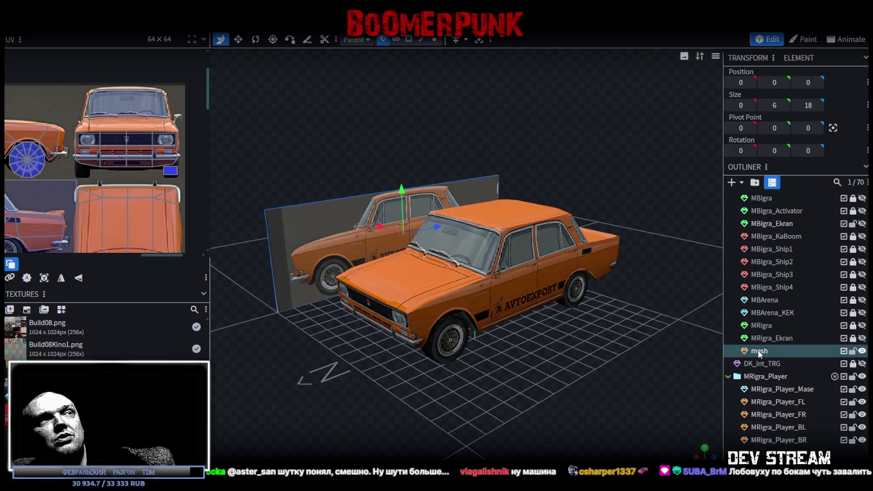
key("Delete")
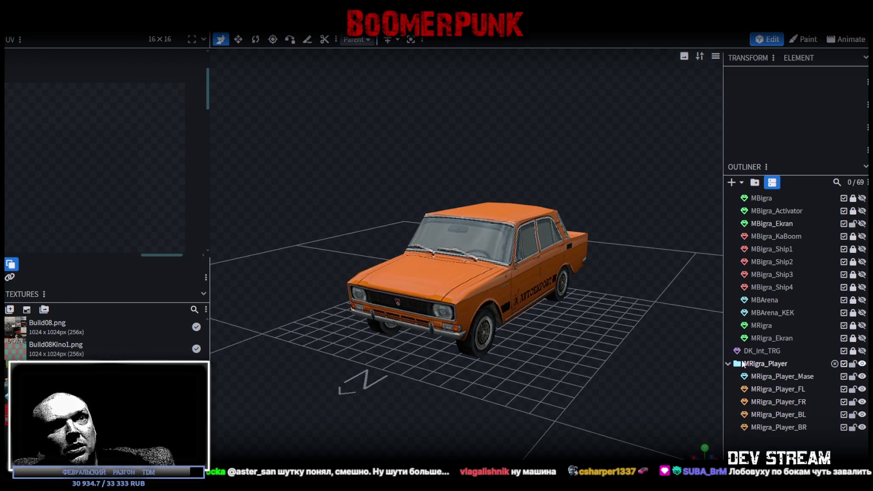
left_click(727, 363)
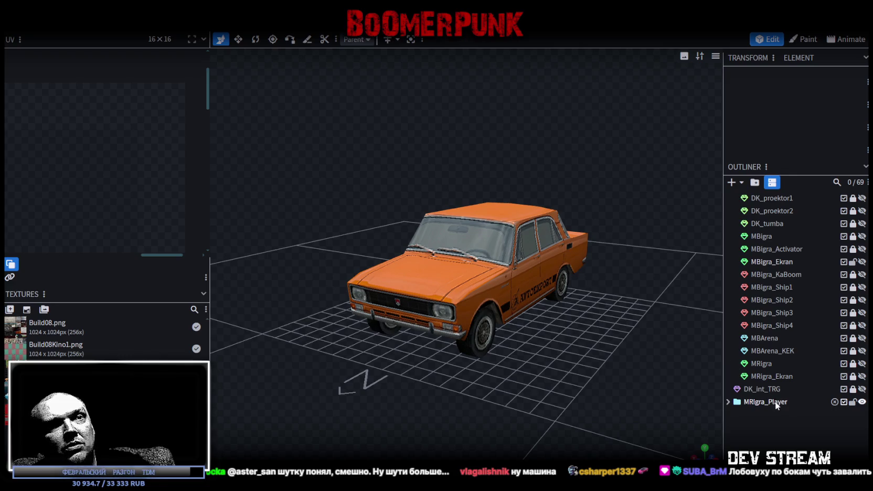
Save the project and export it as Build08.fbx, overwriting the existing file.
key("ctrl+s")
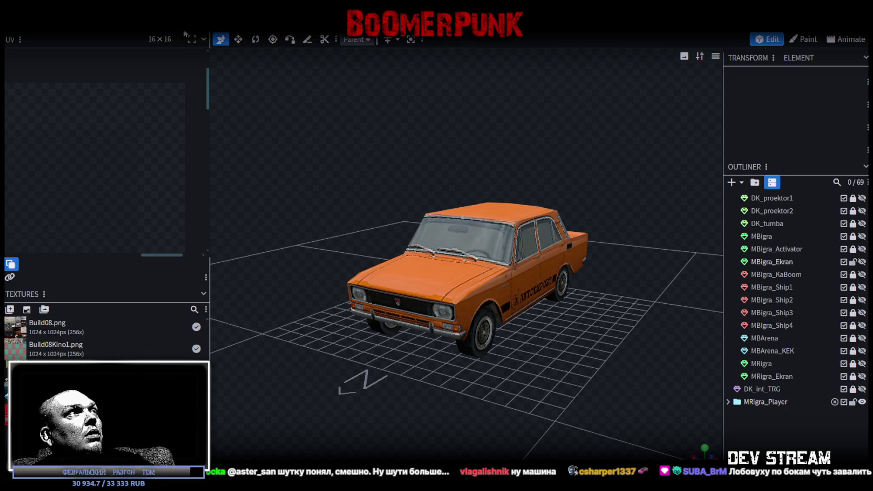
left_click(79, 26)
mouse_move(94, 207)
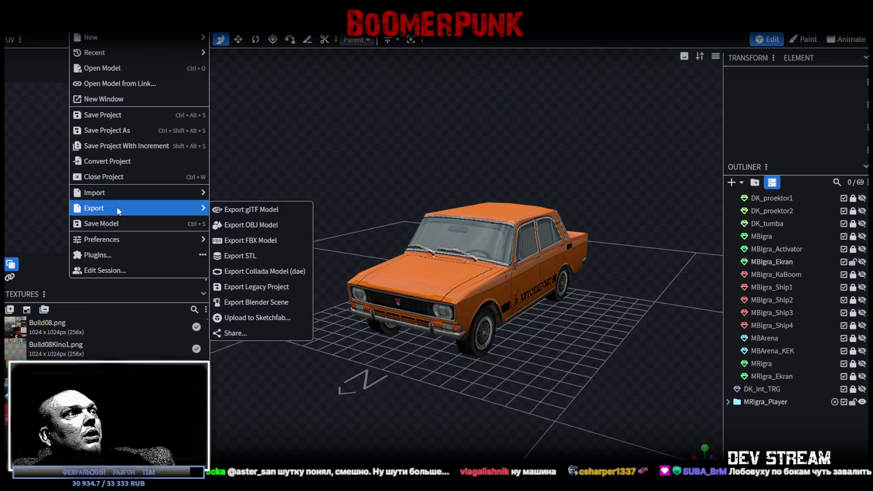
left_click(278, 241)
left_click(469, 147)
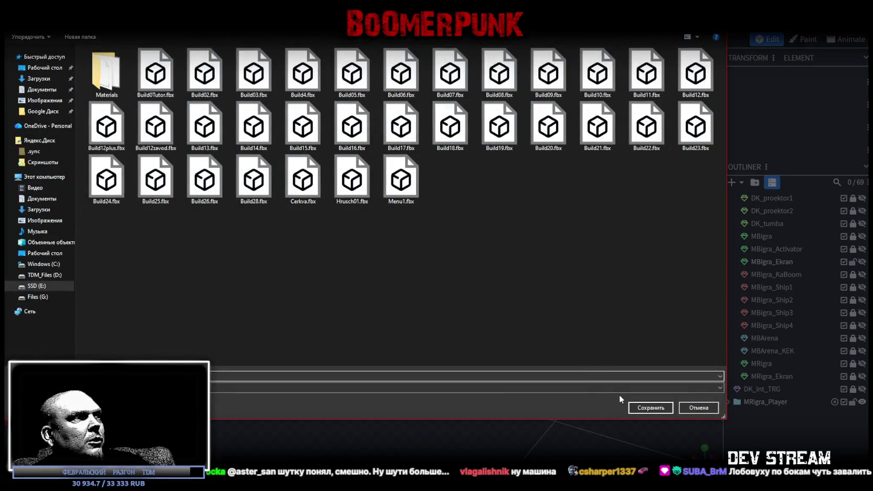
left_click(646, 407)
left_click(459, 250)
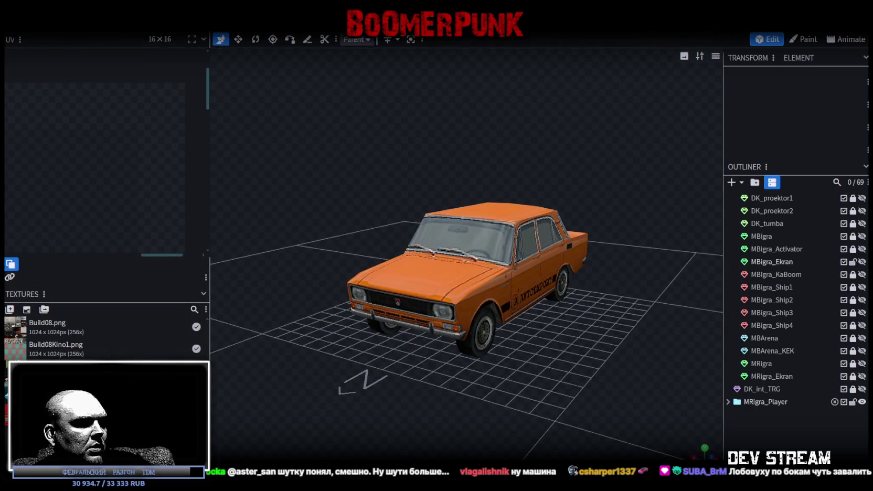
key("alt+Tab")
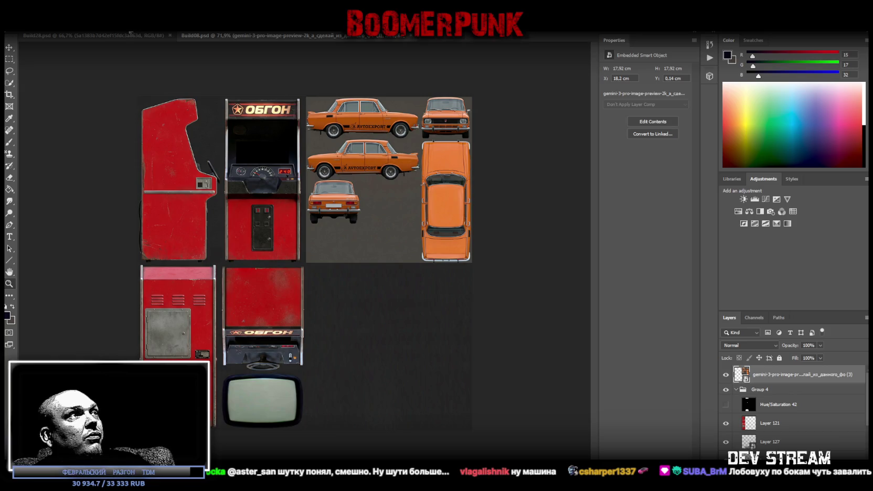
Save the texture atlas as PNG, overwriting Build08_MR.png.
left_click(12, 26)
left_click(42, 108)
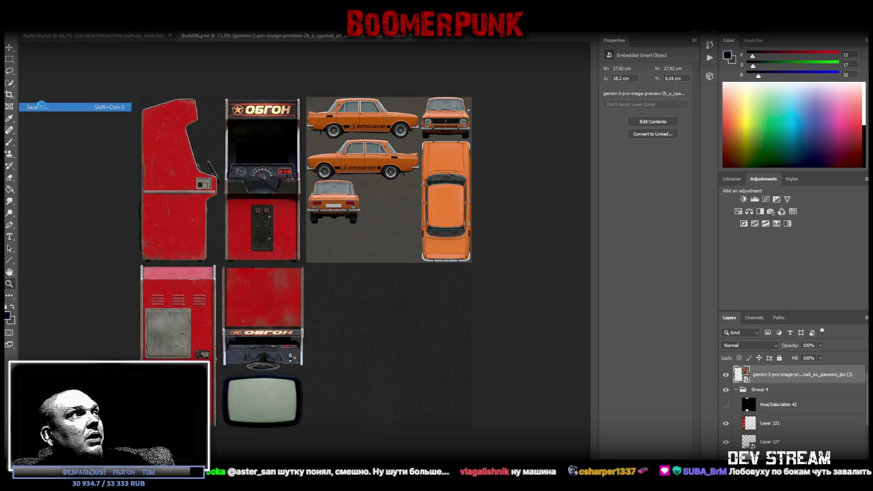
left_click(367, 296)
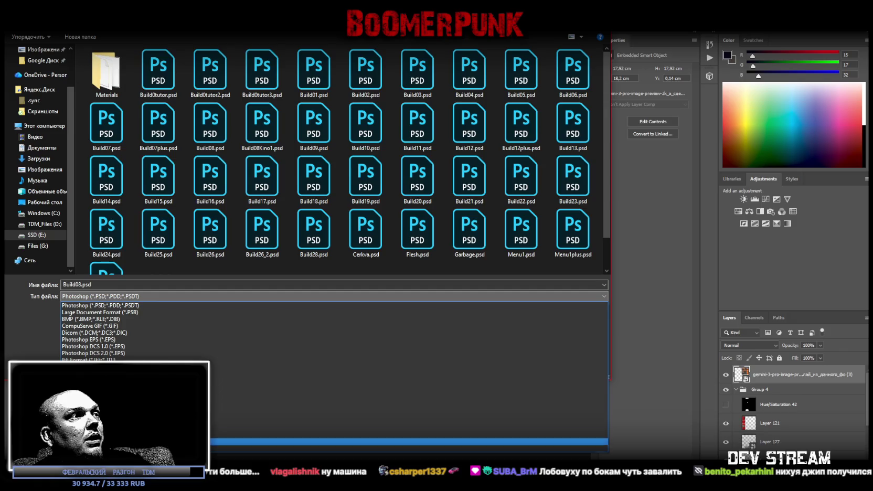
left_click(598, 421)
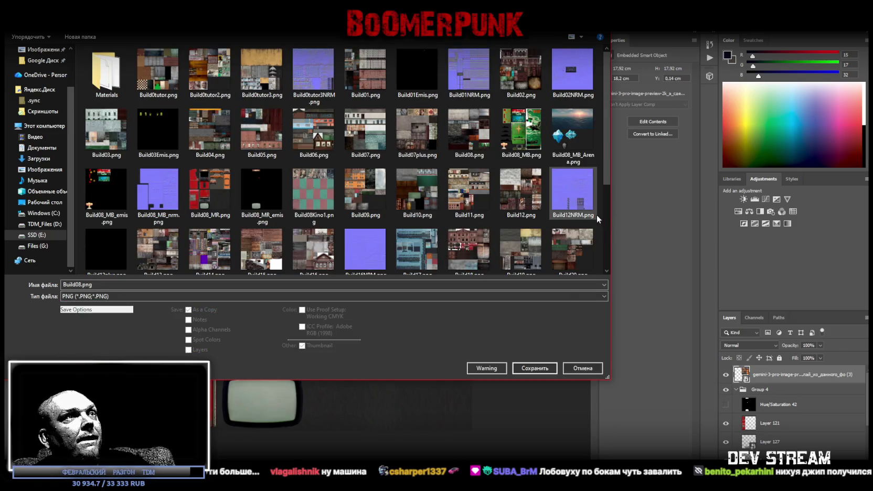
double_click(213, 194)
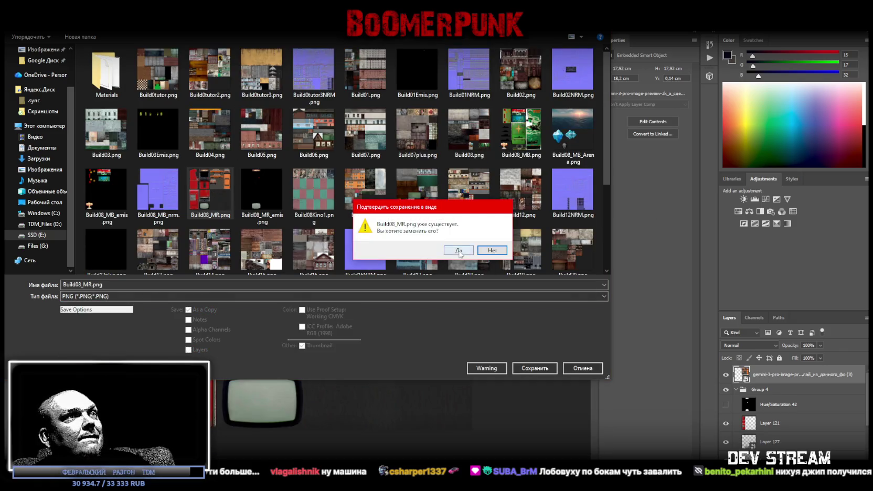
left_click(460, 251)
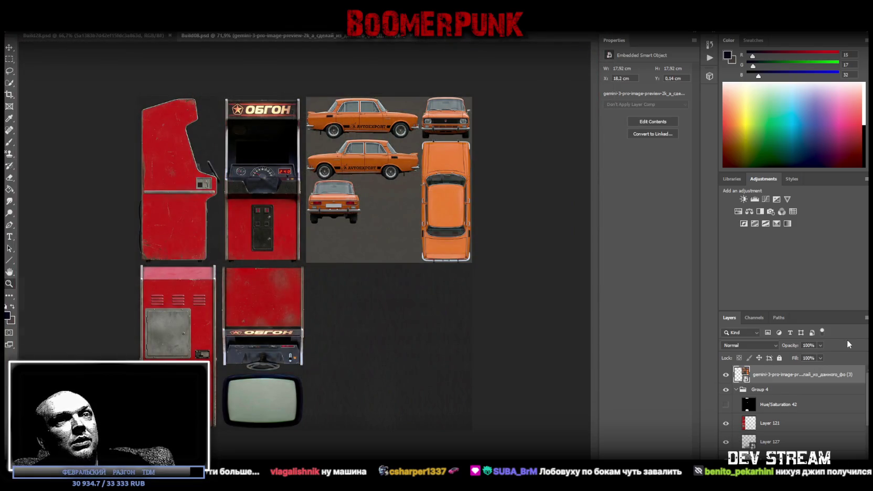
Move the car layer into Group 4, hide Group 4 and show Group 1's building atlas.
left_click(735, 390)
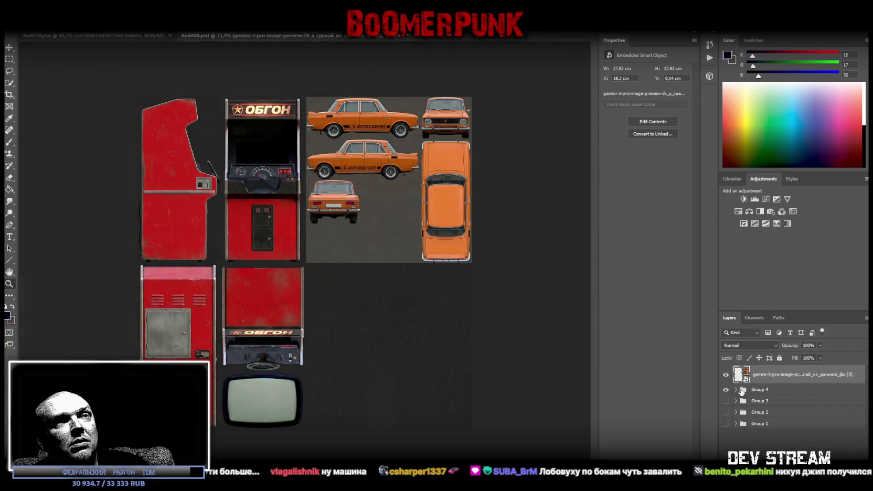
left_click(735, 389)
left_click_drag(769, 374, 767, 409)
left_click(735, 371)
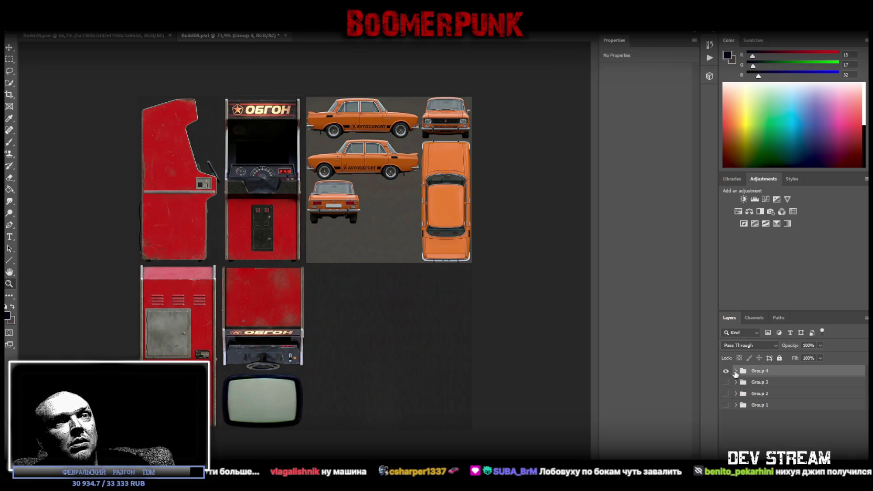
left_click(726, 371)
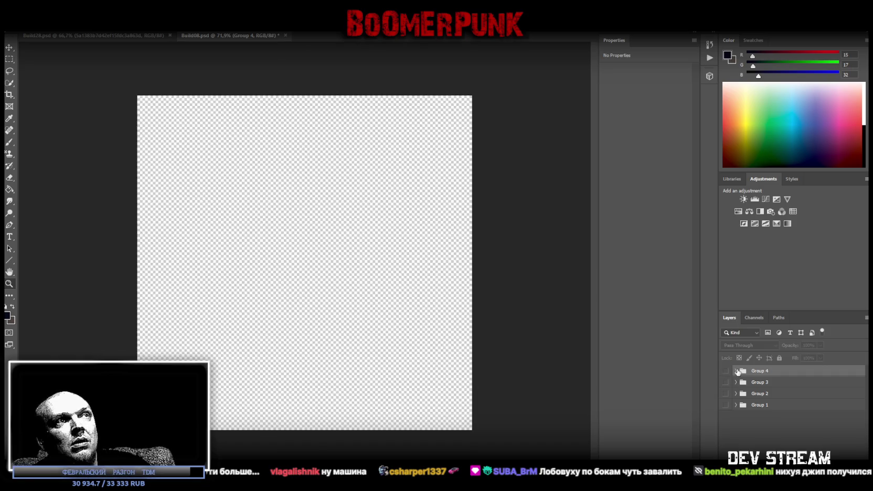
left_click(725, 406)
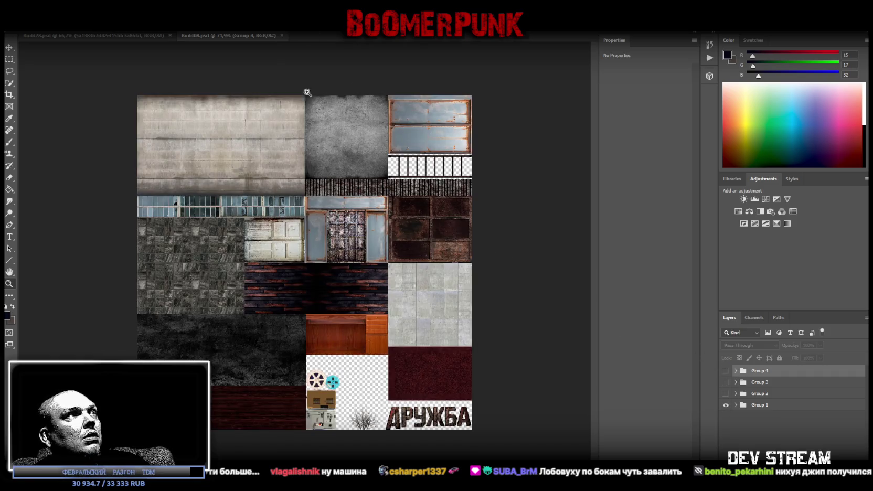
key("alt+Tab")
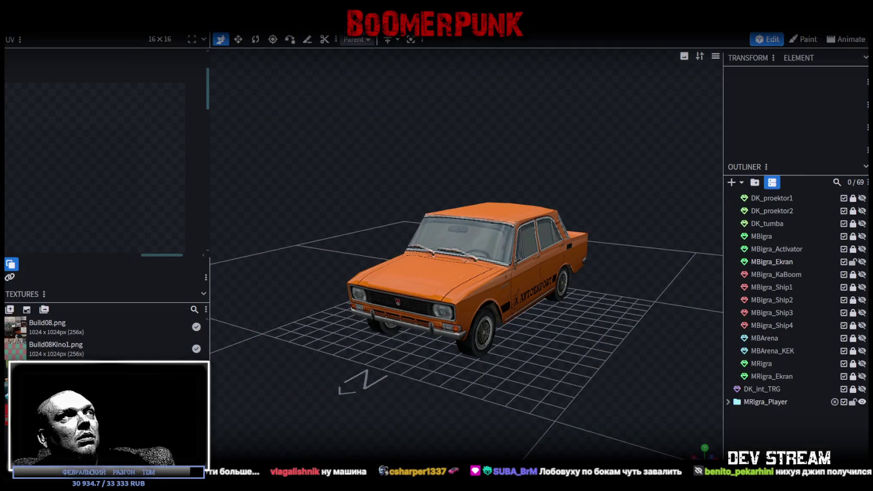
key("alt+Tab")
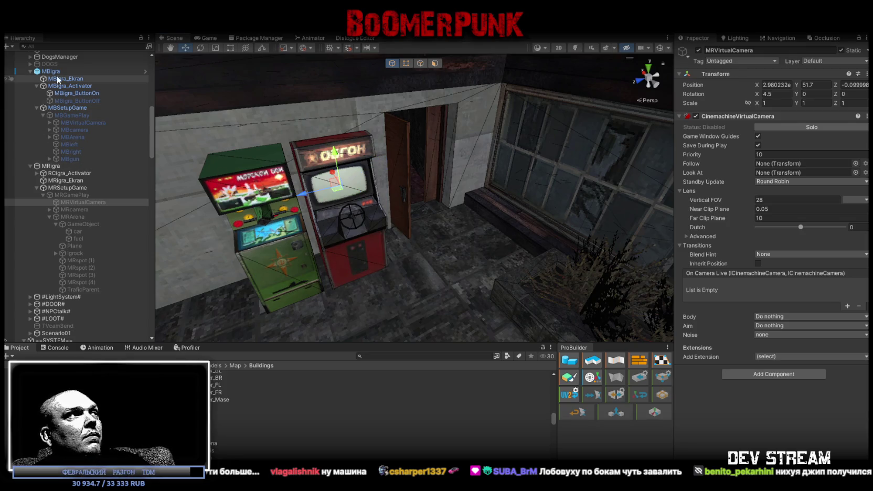
Find the original MRigra_Player car under Build08 and deactivate it.
scroll(54, 95, "down", 5)
scroll(59, 116, "down", 5)
scroll(62, 132, "down", 5)
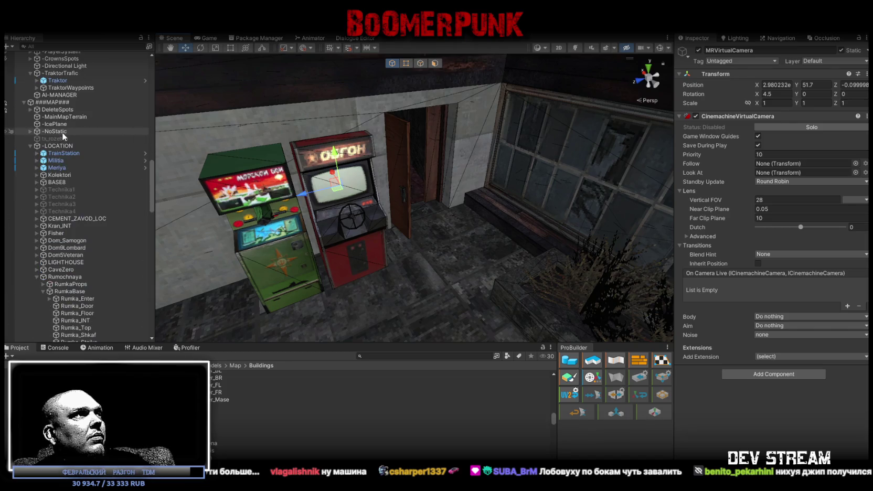
left_click(462, 262)
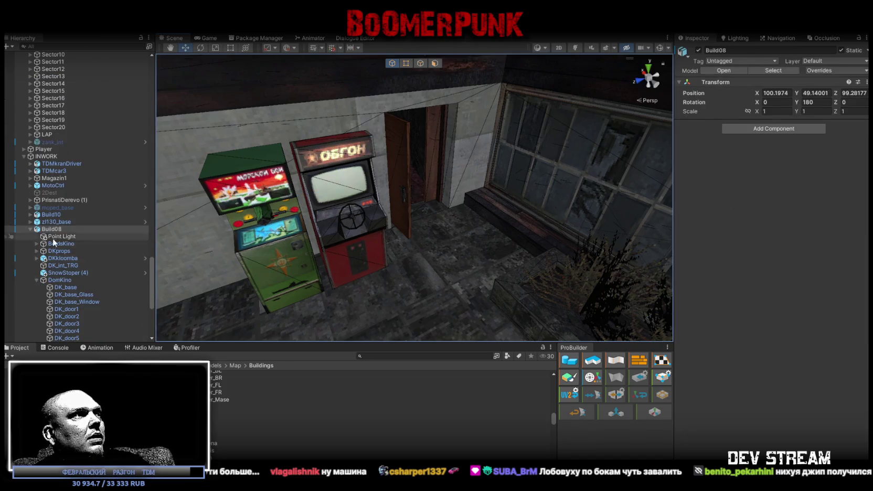
left_click(36, 280)
scroll(49, 269, "down", 3)
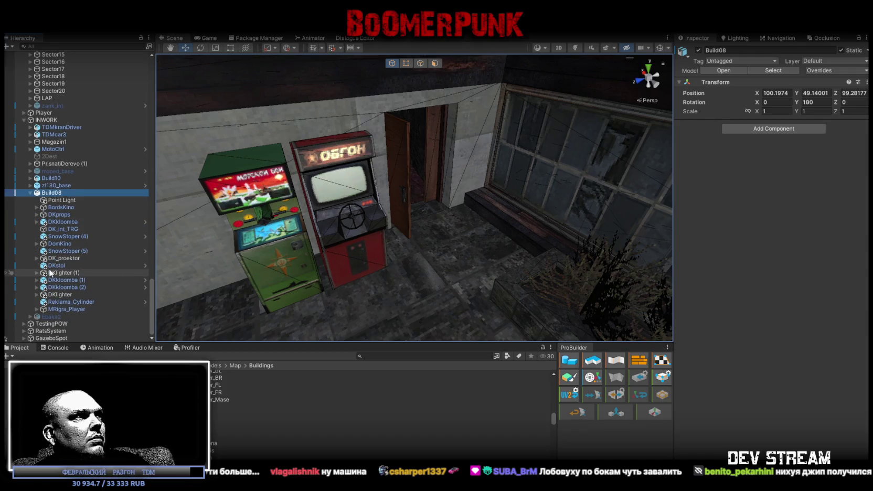
left_click(60, 309)
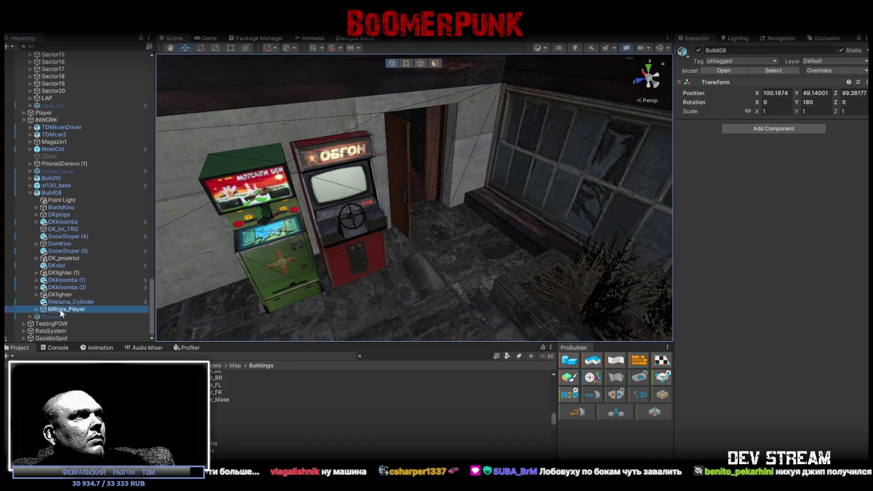
left_click(699, 50)
Place a copy MRigra_Player (1) under MRSetupGame > MRGamePlay and activate MRGamePlay.
mouse_move(68, 313)
left_mouse_down()
mouse_move(64, 54)
mouse_move(65, 211)
mouse_move(89, 341)
mouse_move(61, 53)
left_mouse_up()
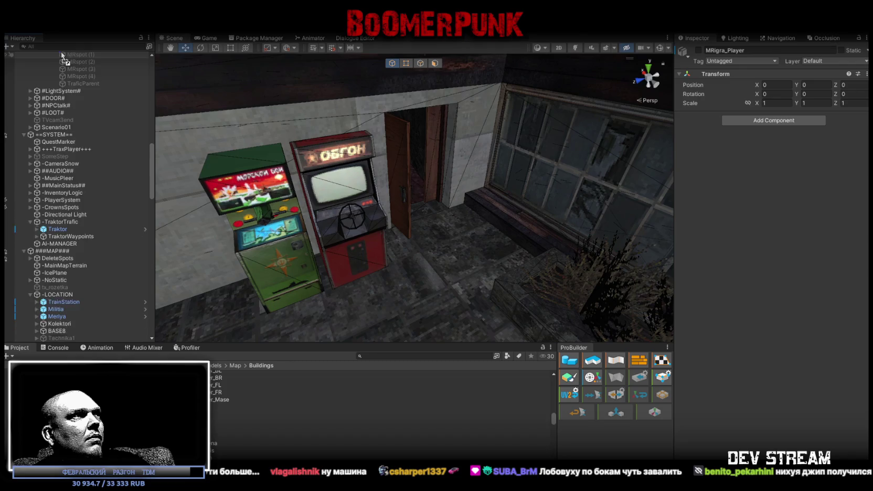
left_click_drag(61, 53, 70, 166)
left_click(62, 149)
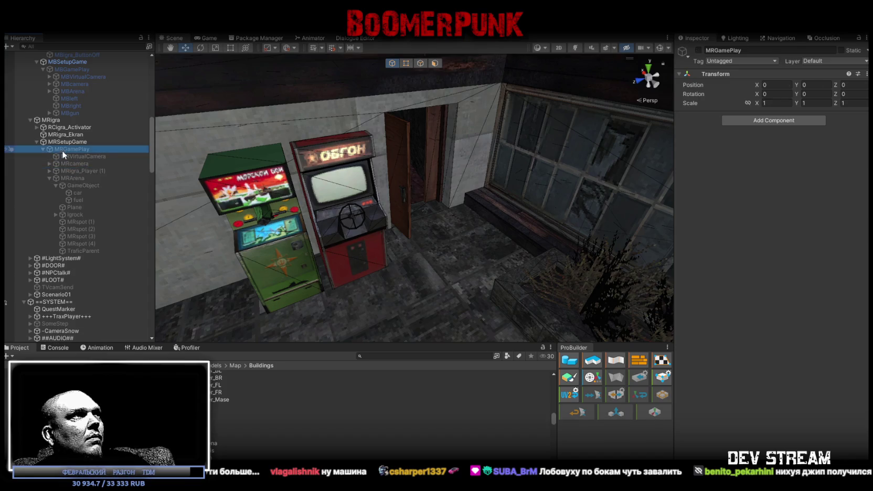
left_click(698, 50)
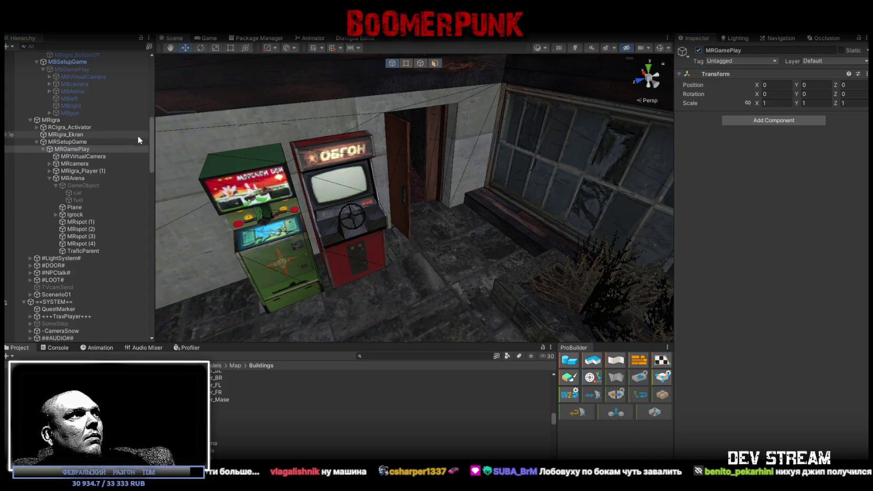
double_click(74, 215)
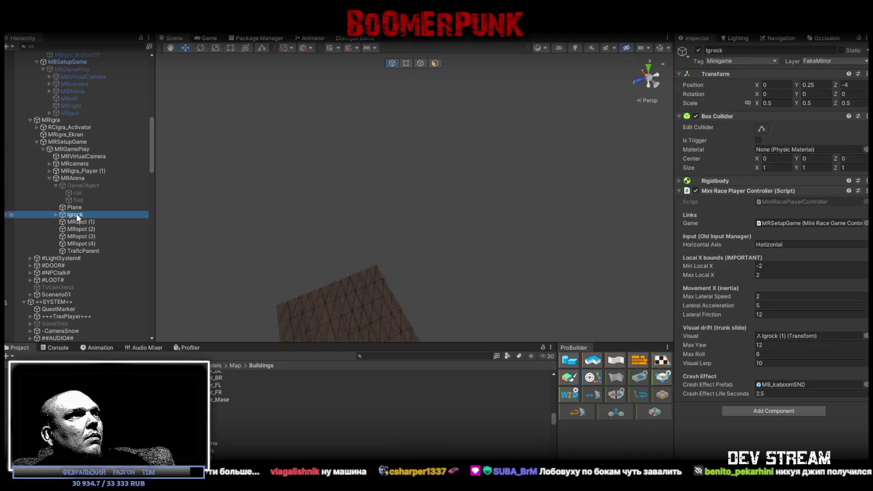
Parent MRigra_Player (1) to Igrock and set its Position to 0, 0, 0.
left_click_drag(431, 199, 439, 192, "alt")
scroll(440, 192, "down", 5)
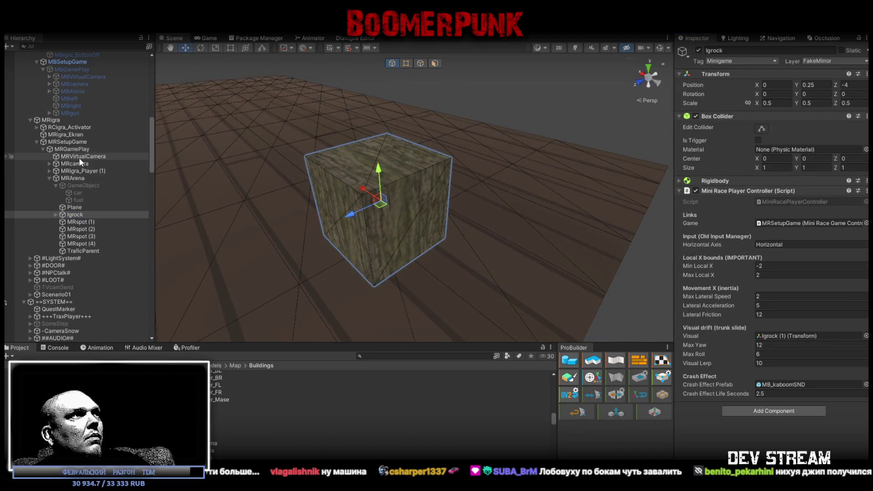
left_click(97, 171)
left_click(107, 172)
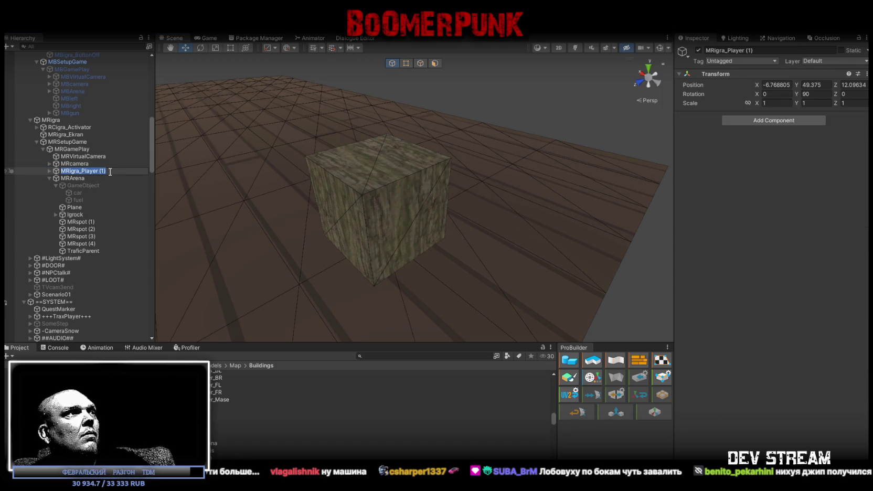
left_click(68, 177)
left_click_drag(73, 214, 74, 215)
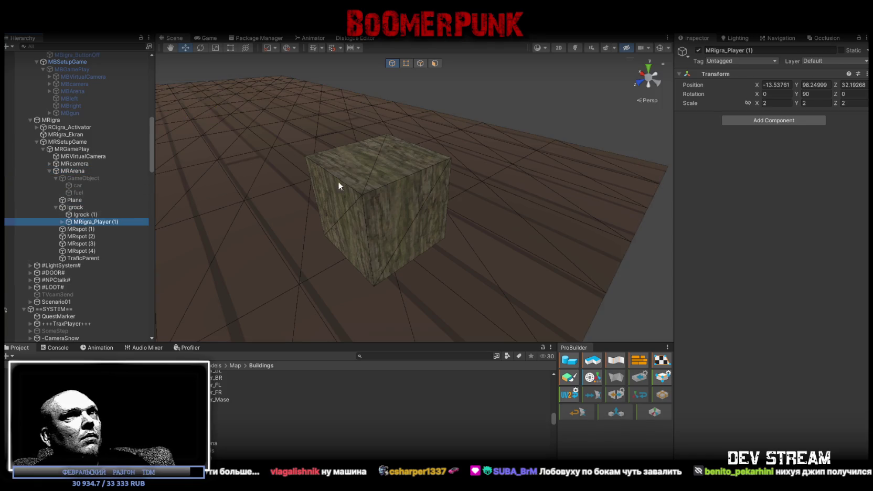
left_click(783, 87)
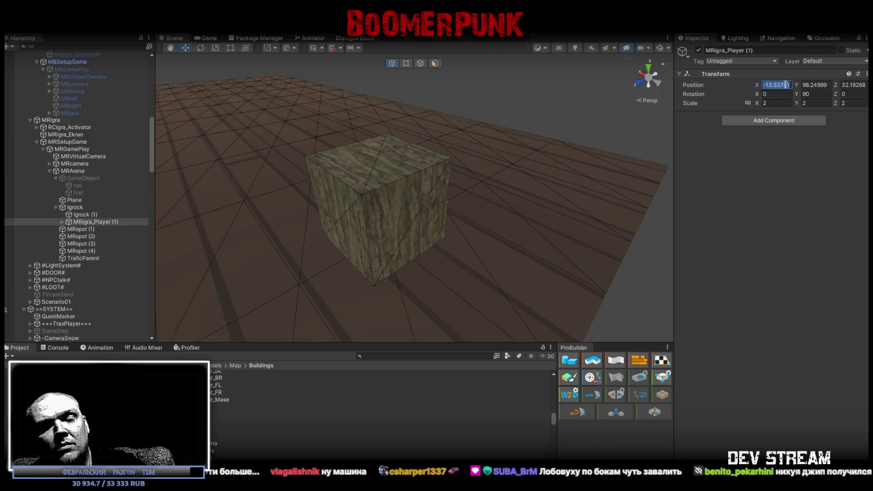
type("0")
left_click(809, 85)
type("0")
left_click(860, 85)
type("0")
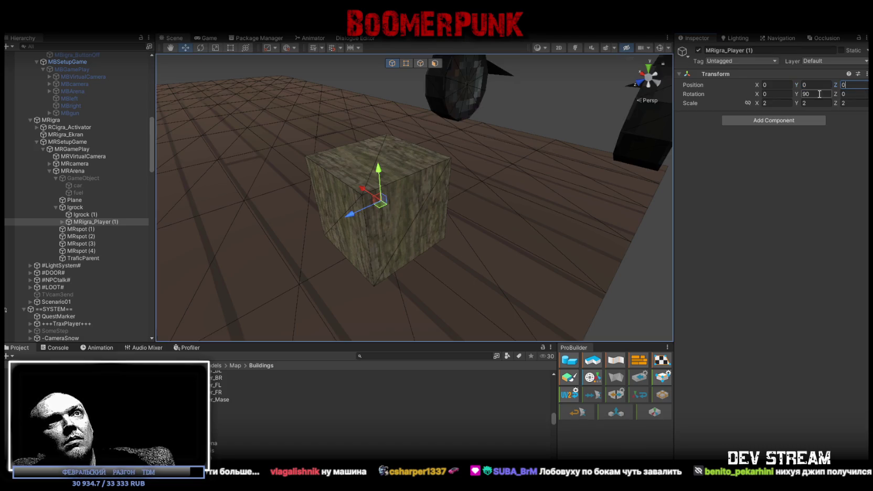
type("0")
Rotate the car around its vertical axis to Rotation Y -180.
mouse_move(583, 104)
left_mouse_down("alt")
mouse_move(505, 143)
mouse_move(492, 128)
left_mouse_up("alt")
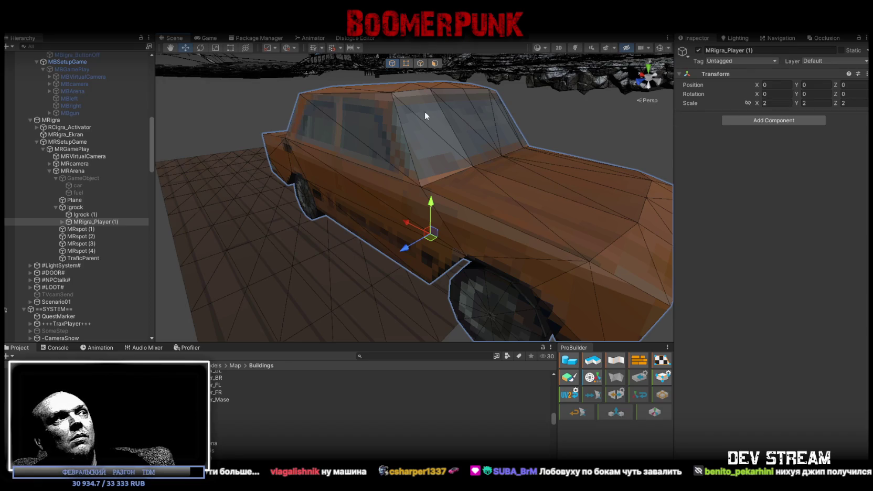
key("e")
left_click_drag(431, 254, 601, 254)
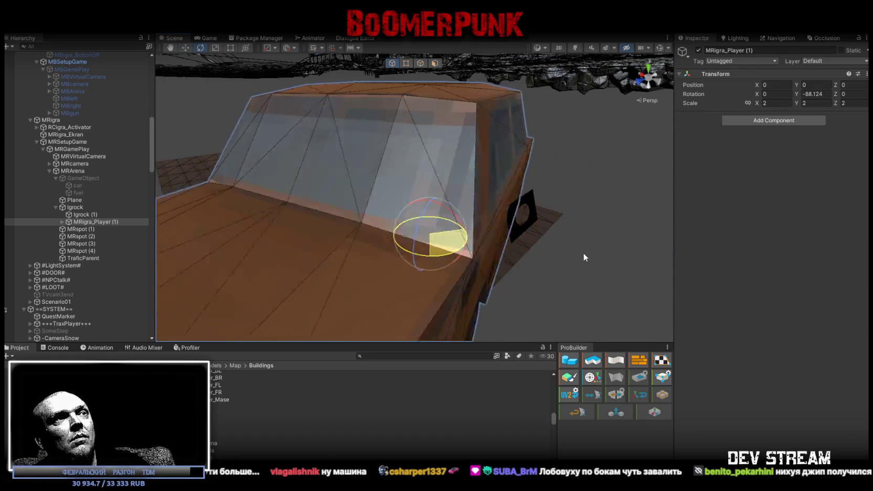
mouse_move(600, 251)
left_mouse_down()
mouse_move(688, 248)
mouse_move(340, 179)
mouse_move(558, 171)
mouse_move(522, 180)
left_mouse_up()
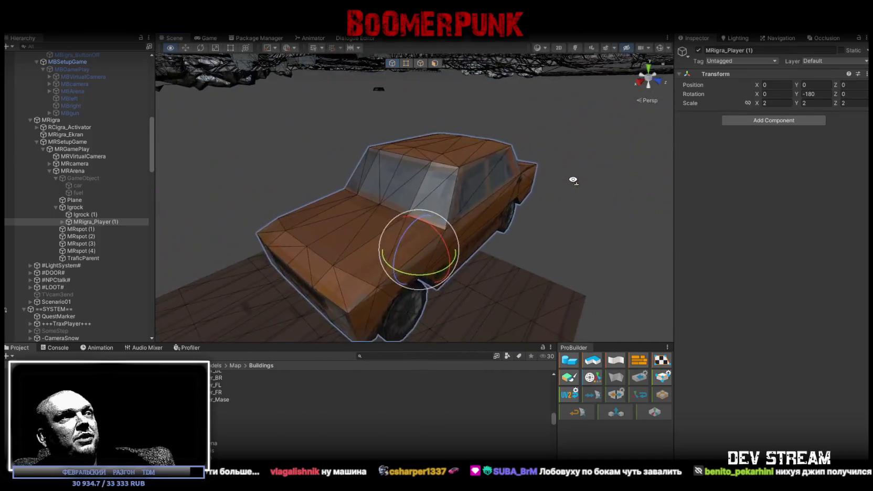
left_click(215, 435)
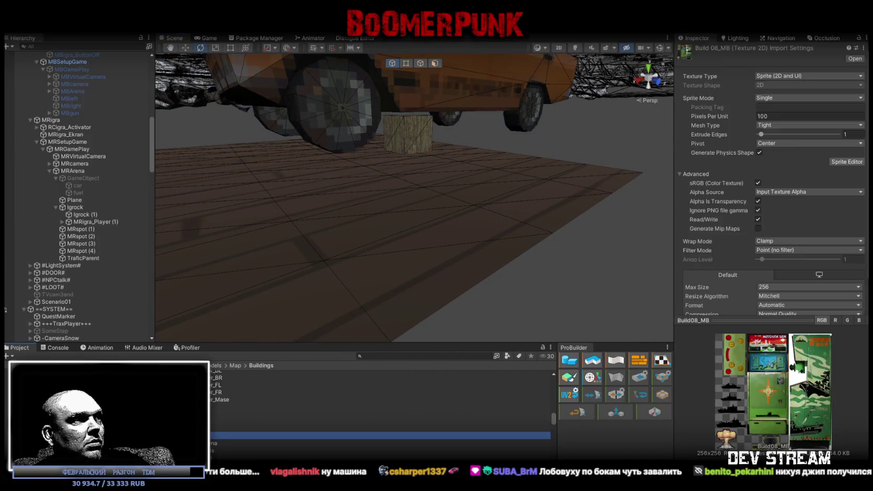
Set the Build08_MR car texture's Max Size to 512 instead of 256.
scroll(380, 409, "down", 3)
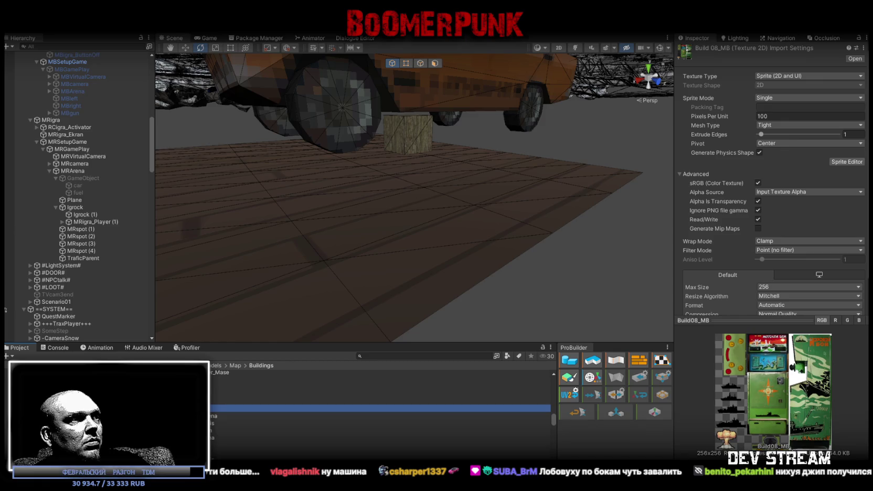
left_click(226, 453)
left_click(783, 286)
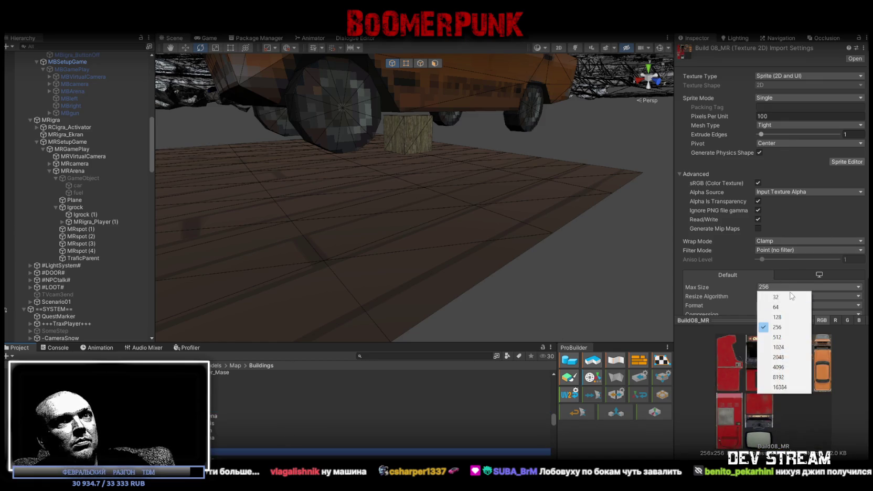
left_click(782, 334)
scroll(848, 292, "down", 2)
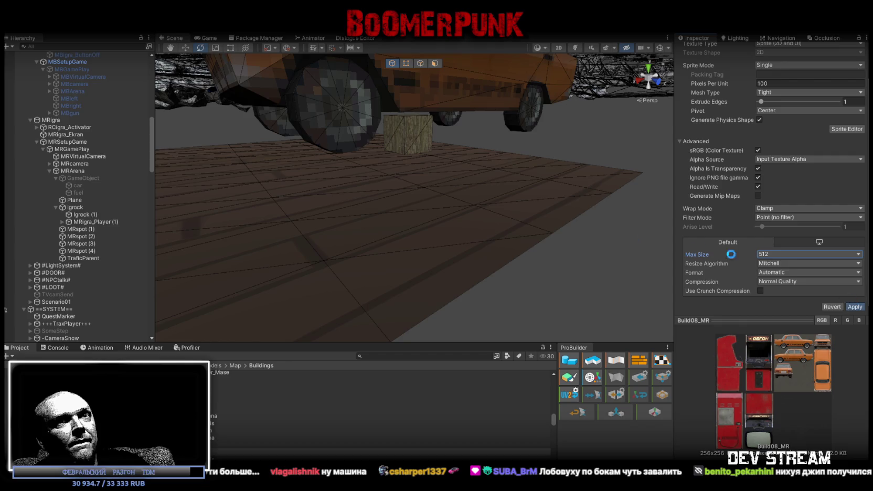
mouse_move(457, 198)
right_mouse_down()
mouse_move(527, 212)
mouse_move(501, 182)
mouse_move(232, 183)
mouse_move(437, 182)
mouse_move(351, 209)
right_mouse_up()
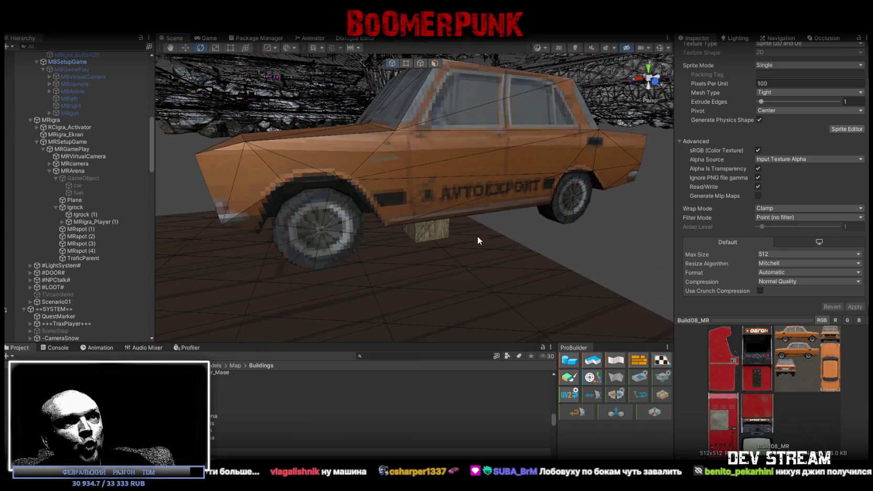
Check Igrock's Y position and keep MRigra_Player (1) parented under Igrock.
right_click_drag(478, 239, 374, 212)
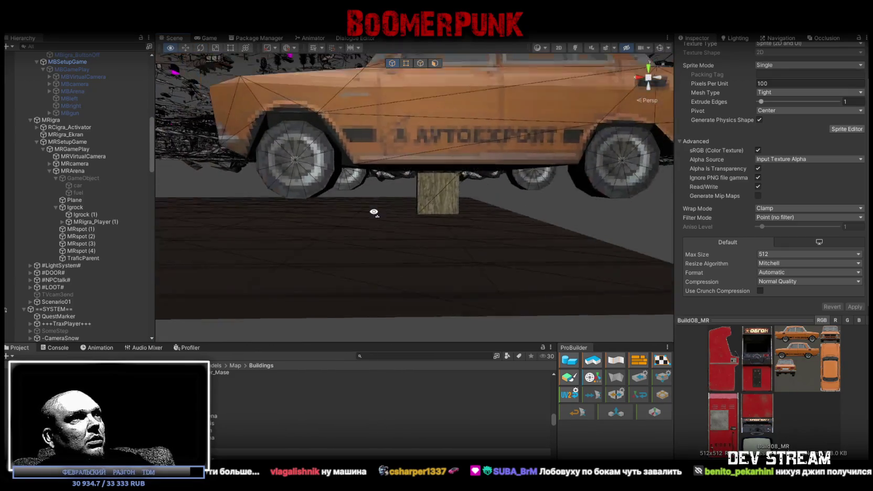
left_click(78, 208)
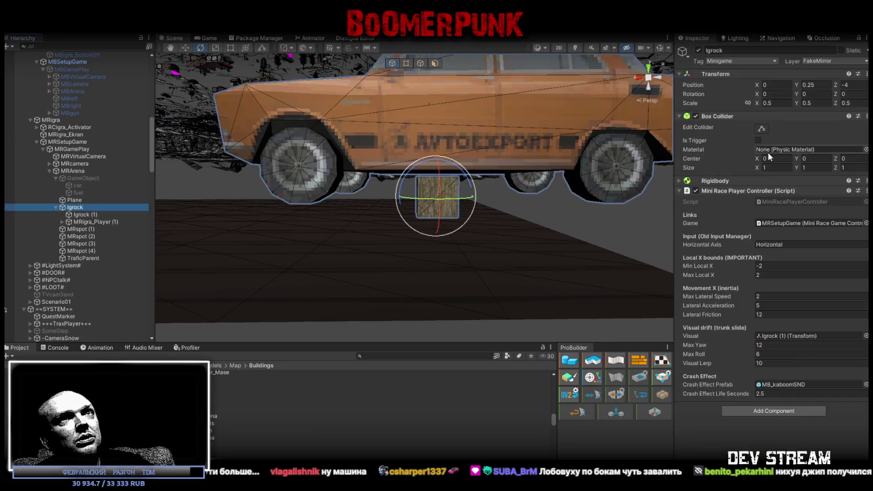
left_click(827, 84)
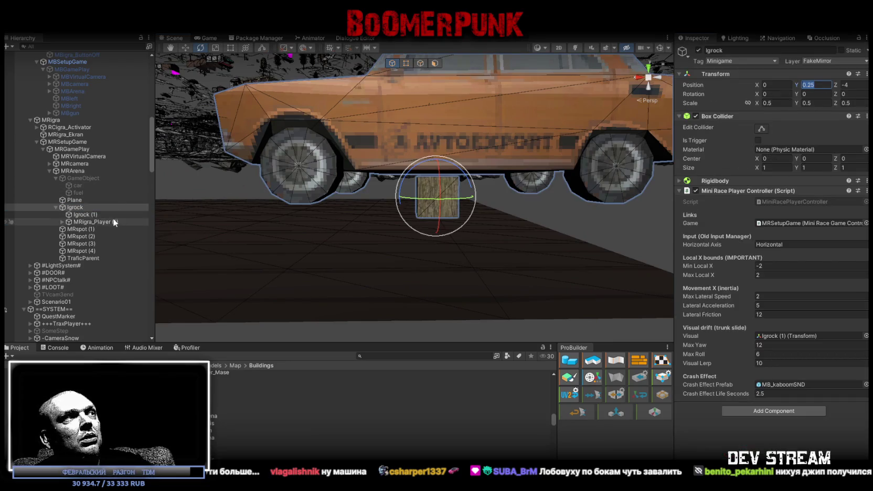
left_click(105, 222)
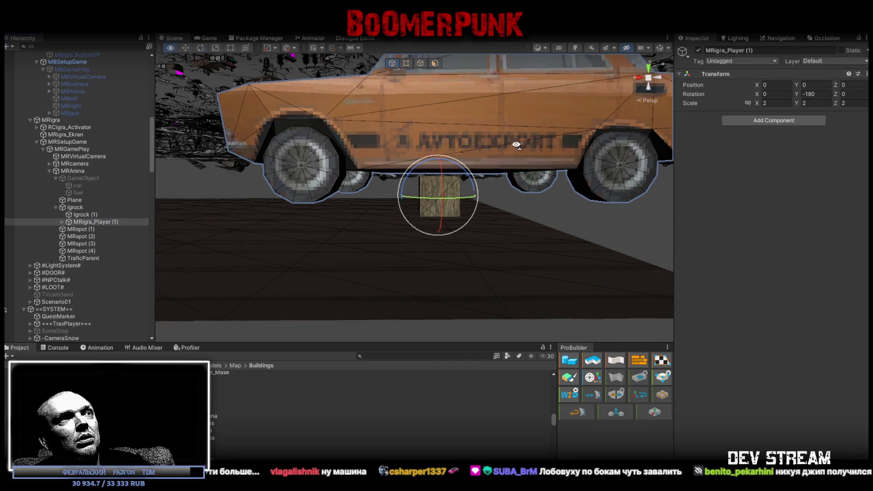
middle_click_drag(491, 148, 502, 149)
mouse_move(95, 222)
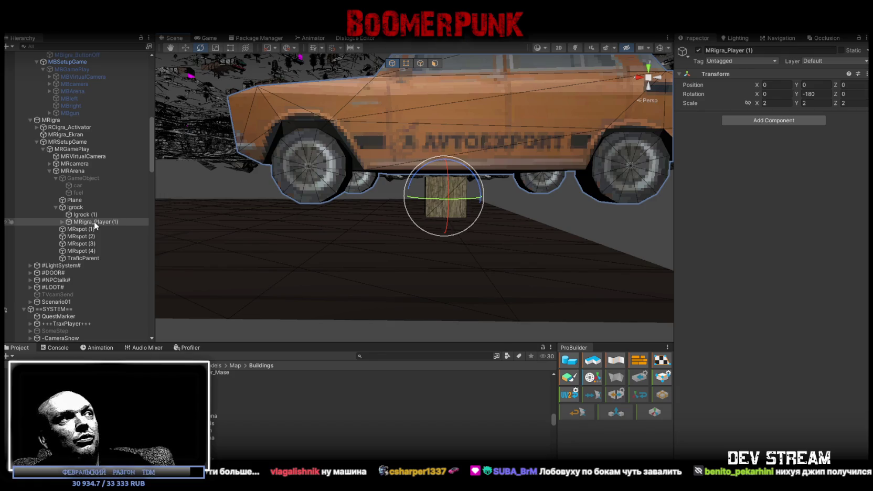
left_click_drag(93, 221, 84, 215)
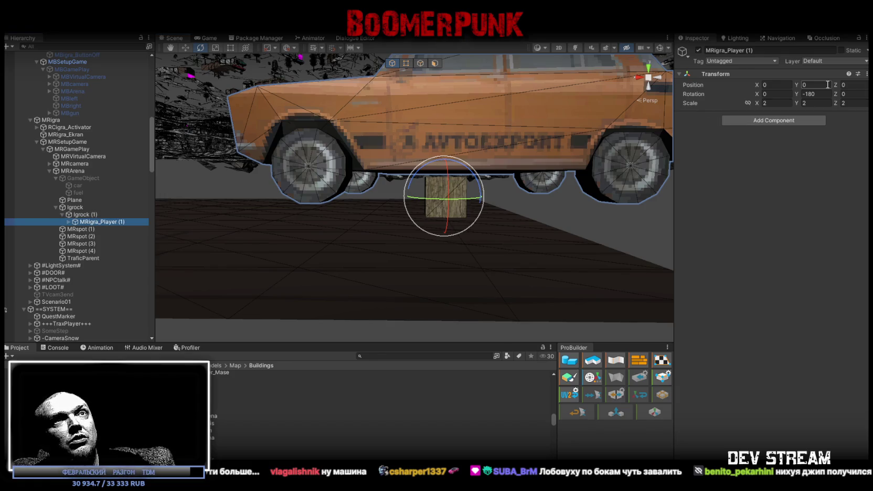
left_click(84, 209)
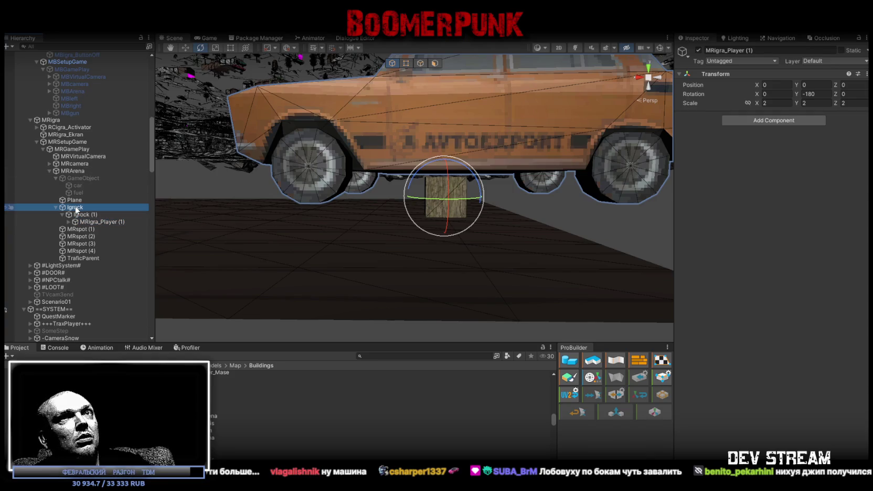
left_click(89, 221)
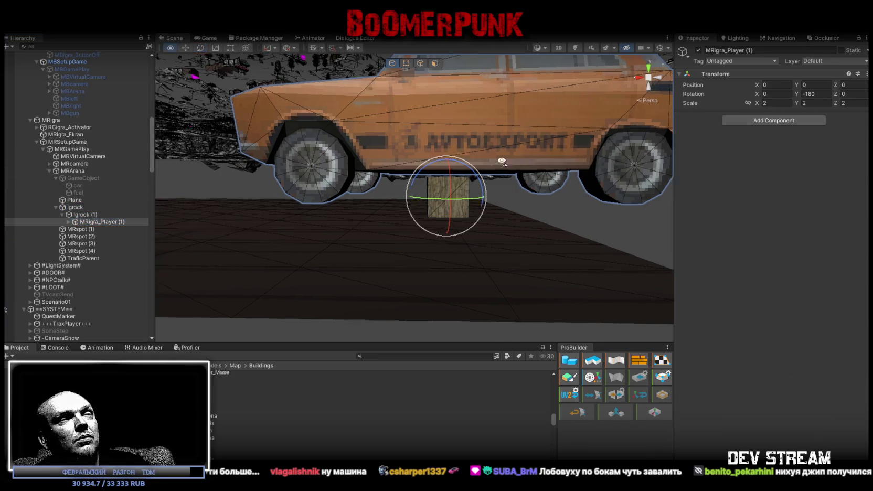
Lower the car to Position Y -0.5 and scale it uniformly to 0.45.
key("w")
left_click_drag(439, 150, 439, 168)
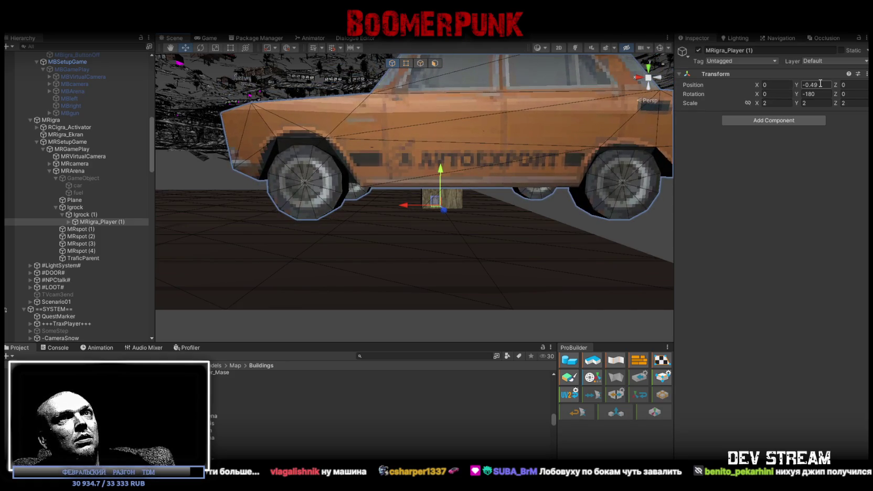
scroll(544, 163, "up", 3)
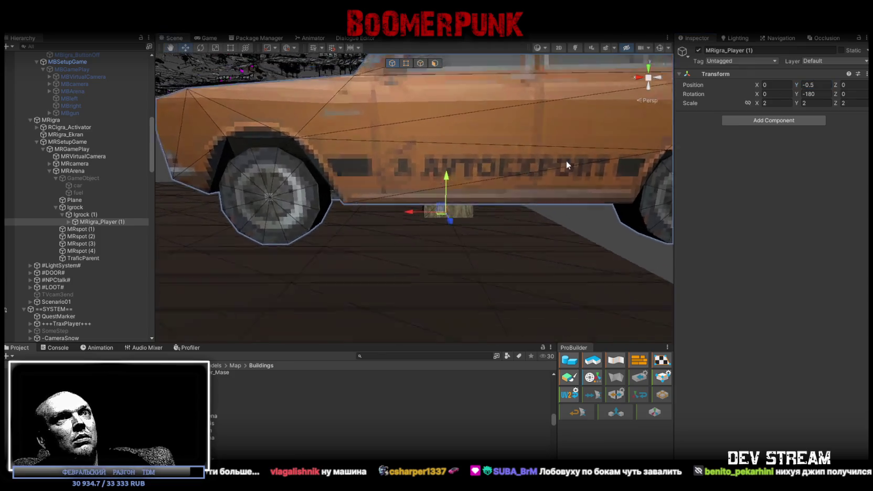
scroll(490, 178, "down", 5)
key("r")
mouse_move(436, 189)
left_mouse_down()
mouse_move(411, 203)
mouse_move(542, 156)
mouse_move(341, 200)
mouse_move(317, 238)
mouse_move(325, 231)
left_mouse_up()
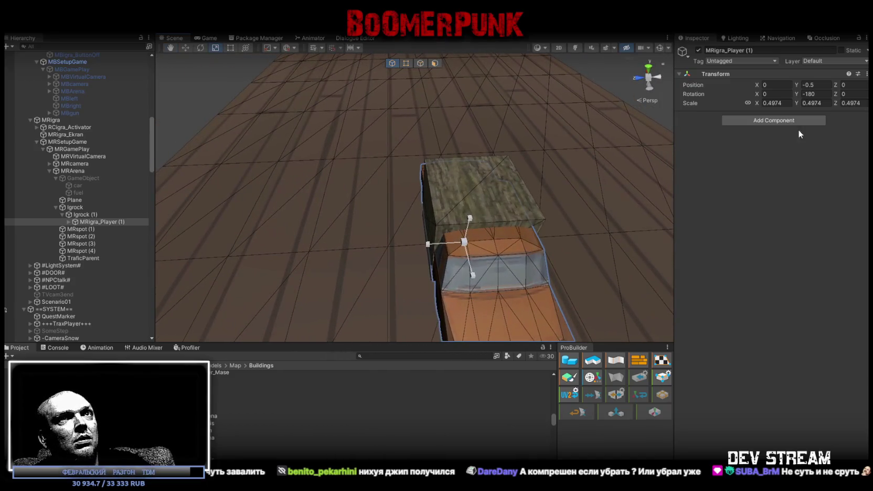
type("0.45")
key("Return")
mouse_move(439, 123)
left_mouse_down("alt")
mouse_move(514, 132)
mouse_move(793, 112)
left_mouse_up("alt")
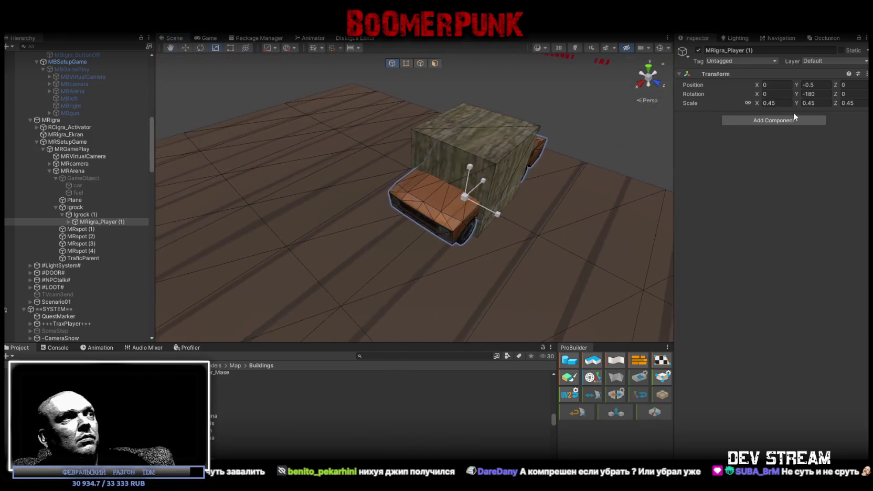
left_click(79, 209)
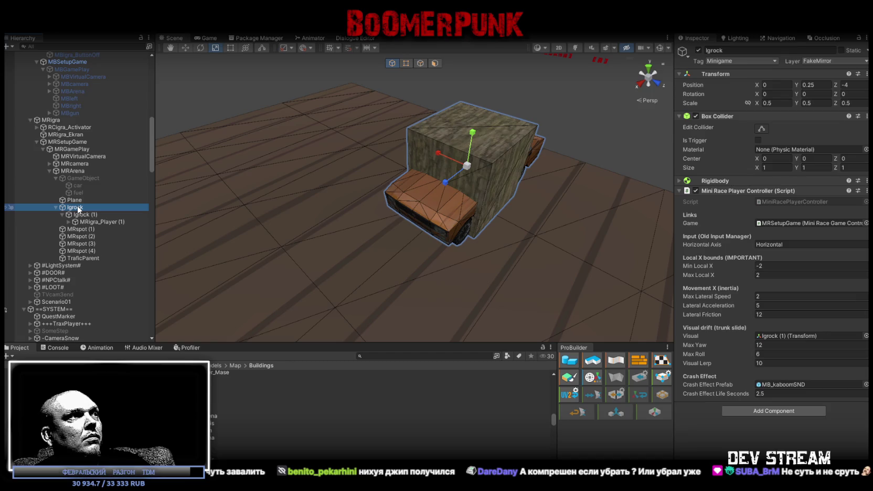
Reshape Igrock's box collider, stretching it lengthwise and narrowing its width to 0.8.
left_click(761, 128)
mouse_move(598, 149)
left_mouse_down("alt")
mouse_move(455, 165)
mouse_move(344, 189)
left_mouse_up("alt")
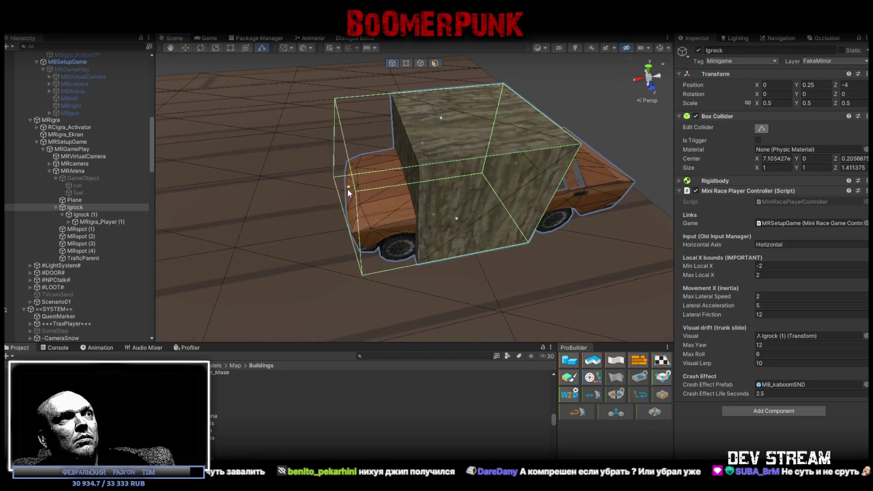
mouse_move(508, 171)
left_mouse_down("alt")
mouse_move(341, 142)
mouse_move(406, 158)
mouse_move(350, 146)
mouse_move(262, 150)
left_mouse_up("alt")
scroll(263, 150, "down", 3)
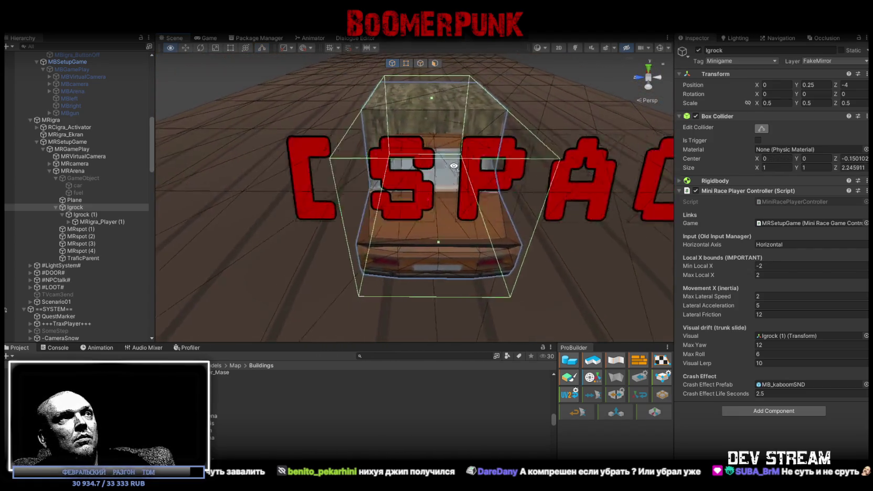
type("-0.15")
key("Delete")
key("Delete")
key("Delete")
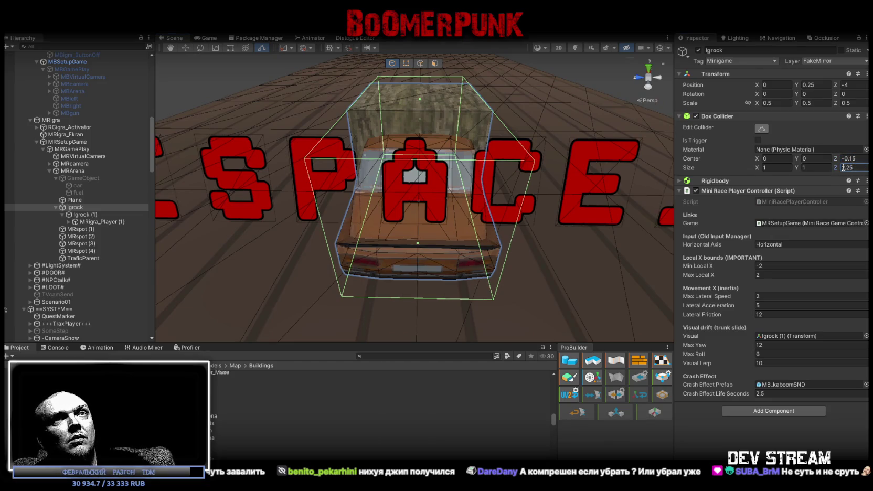
key("Return")
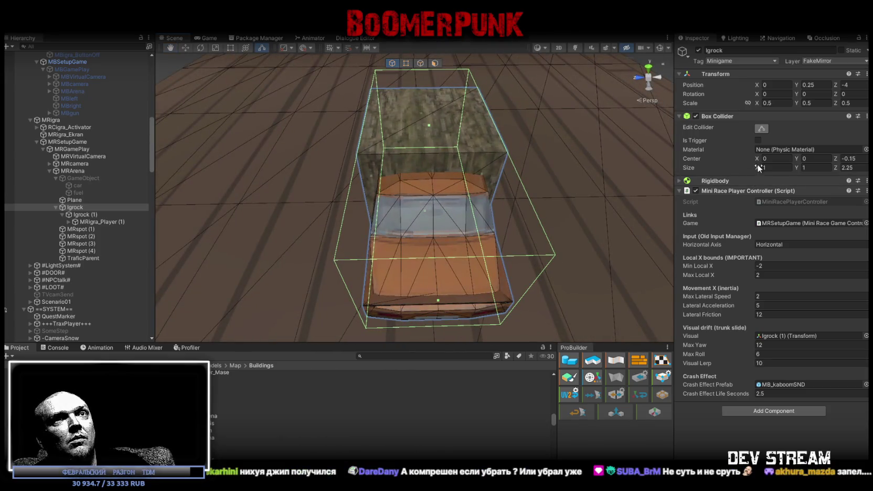
left_click(759, 168)
left_click_drag(756, 168, 756, 169)
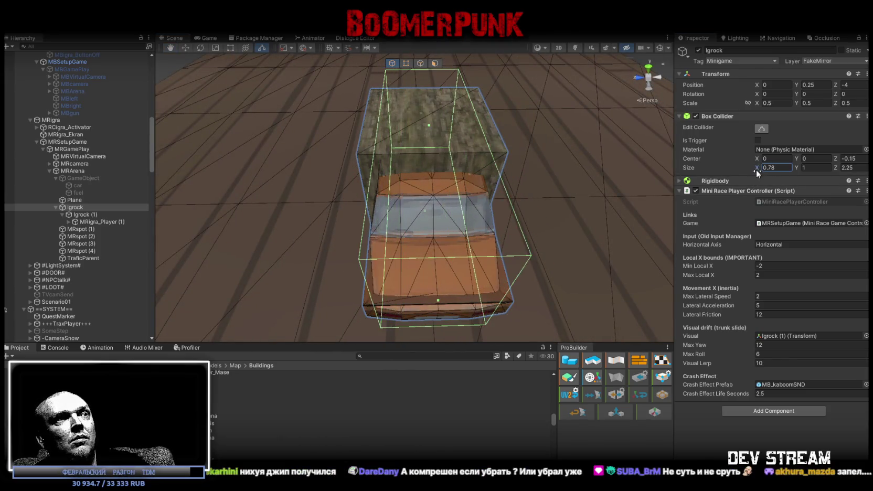
key("BackSpace")
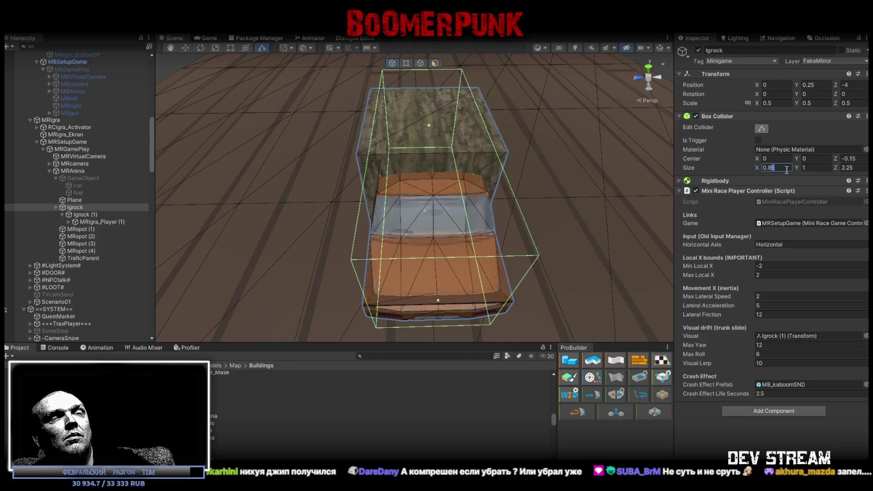
Centre the box collider with Center Z 0 and set its length Size Z to 2.
left_click_drag(605, 180, 462, 163, "alt")
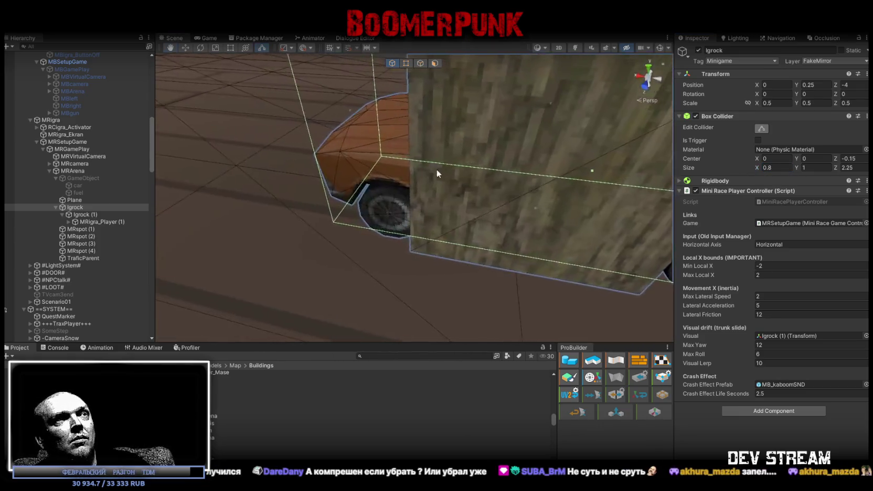
mouse_move(462, 163)
left_mouse_down("alt")
mouse_move(681, 167)
mouse_move(464, 132)
mouse_move(639, 147)
left_mouse_up("alt")
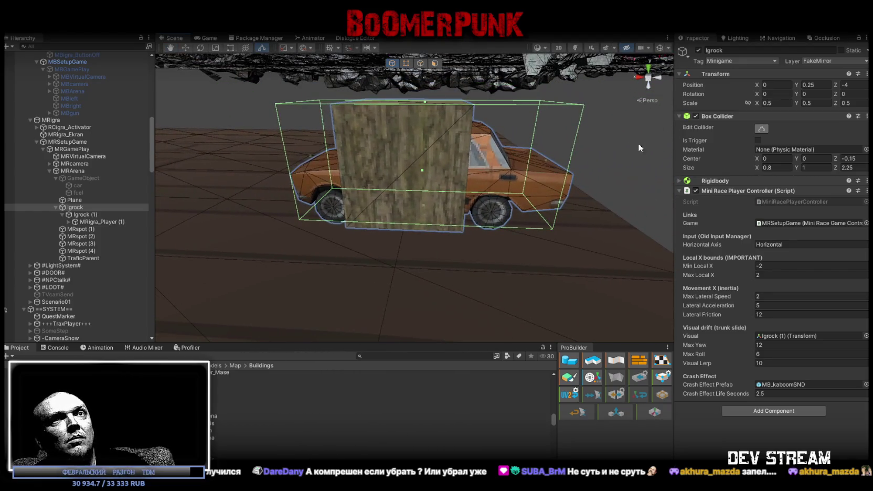
left_click(853, 158)
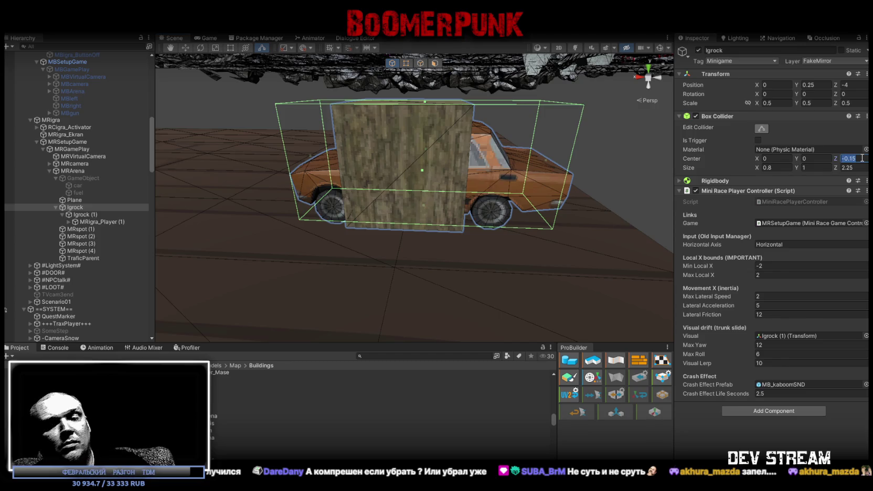
type("0")
left_click(853, 167)
type("2")
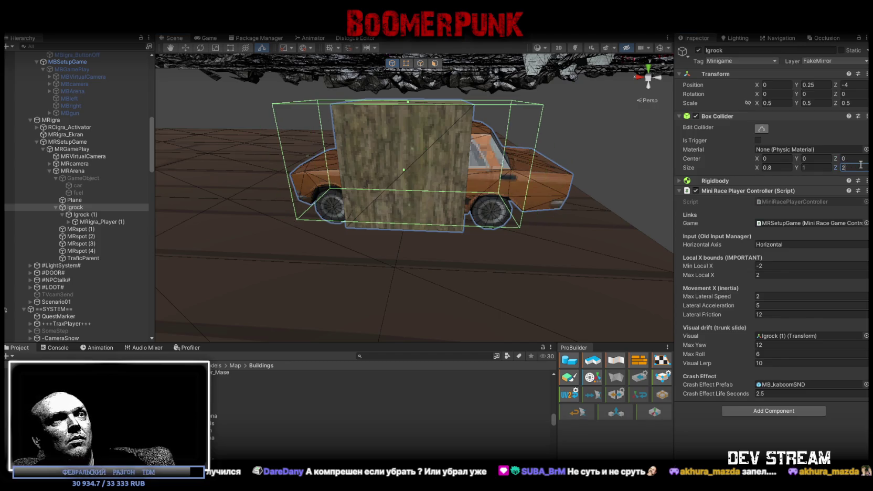
mouse_move(478, 163)
left_mouse_down("alt")
mouse_move(562, 169)
mouse_move(504, 147)
mouse_move(473, 175)
left_mouse_up("alt")
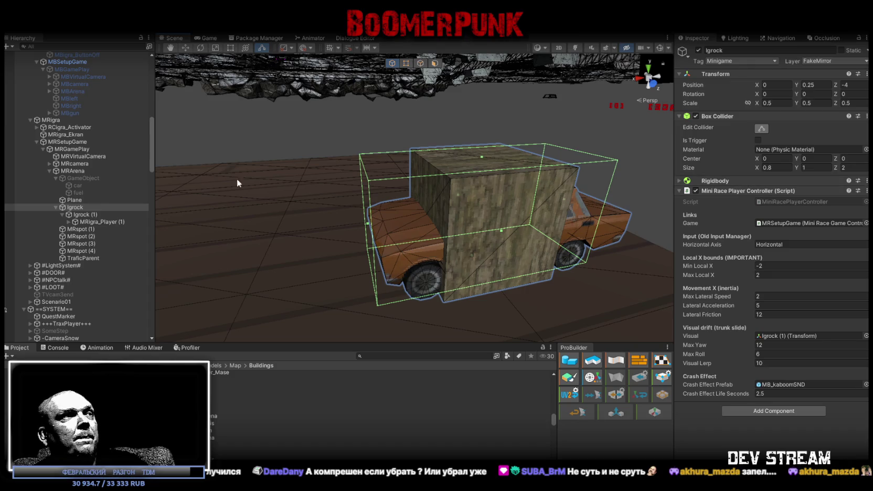
Move the car body MRigra_Player_Mase to sit directly under Igrock in the Hierarchy.
left_click(68, 221)
left_click_drag(106, 257, 103, 229)
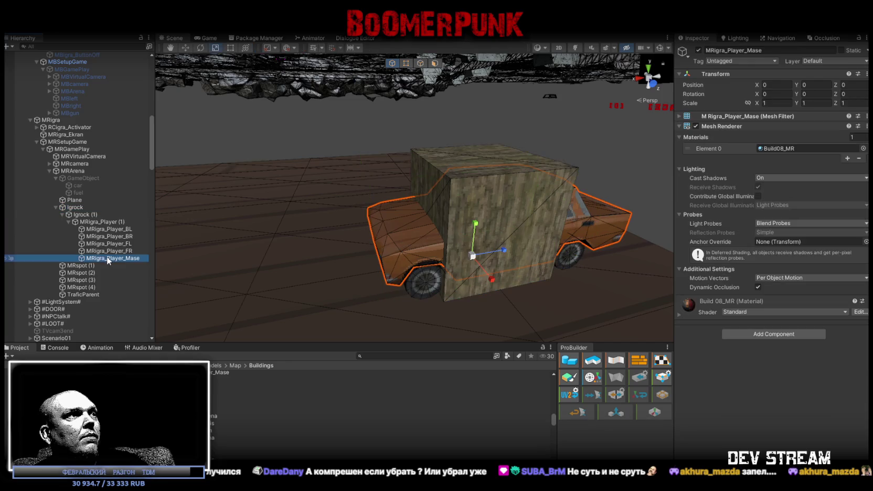
left_click_drag(109, 260, 91, 216)
left_click_drag(91, 218, 90, 217)
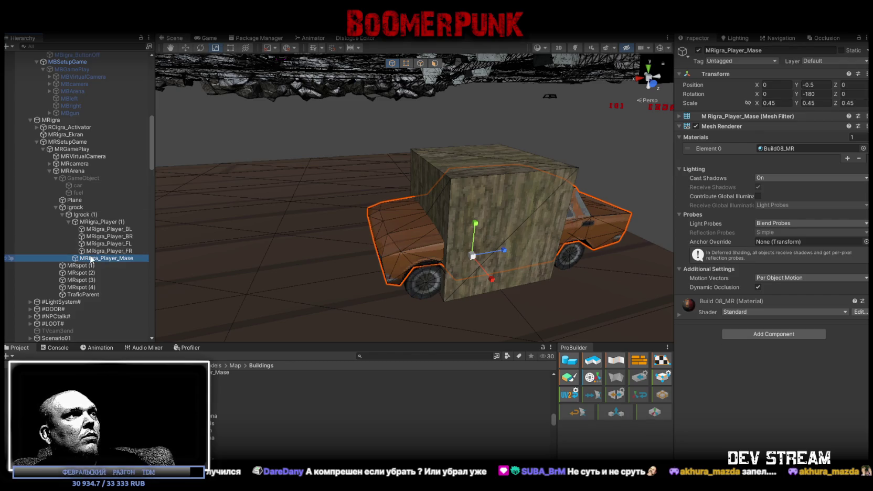
left_click_drag(82, 221, 85, 214)
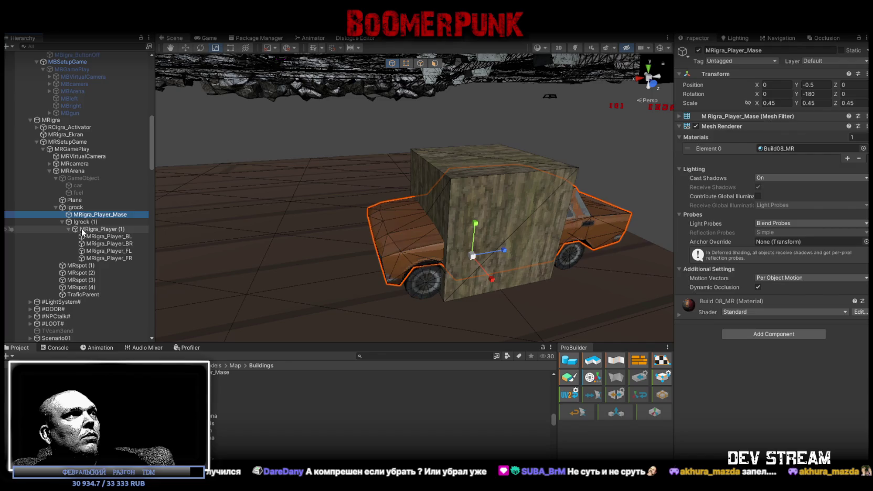
Rename the wheel group MRigra_Player (1) to MRigra_PlayerWheels.
left_click(81, 229)
left_click(88, 222)
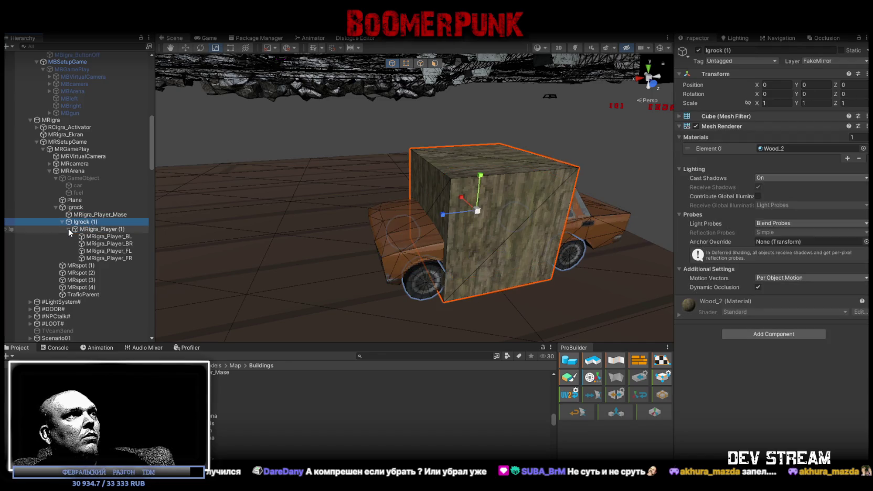
left_click(98, 229)
left_click(98, 229)
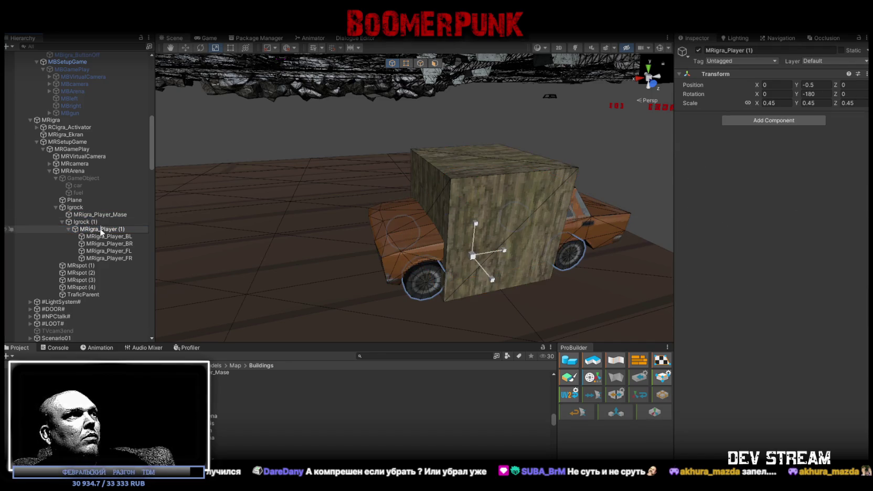
left_click(121, 229)
key("BackSpace")
key("BackSpace")
key("BackSpace")
type("Wheels")
key("Return")
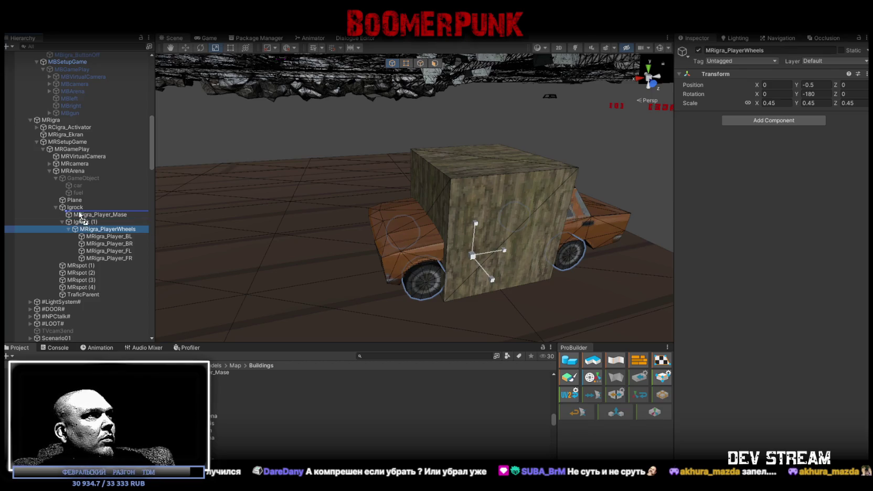
Make MRigra_PlayerWheels a direct child of Igrock beside the car body.
left_click_drag(95, 229, 84, 211)
left_click(82, 259)
left_click(75, 207)
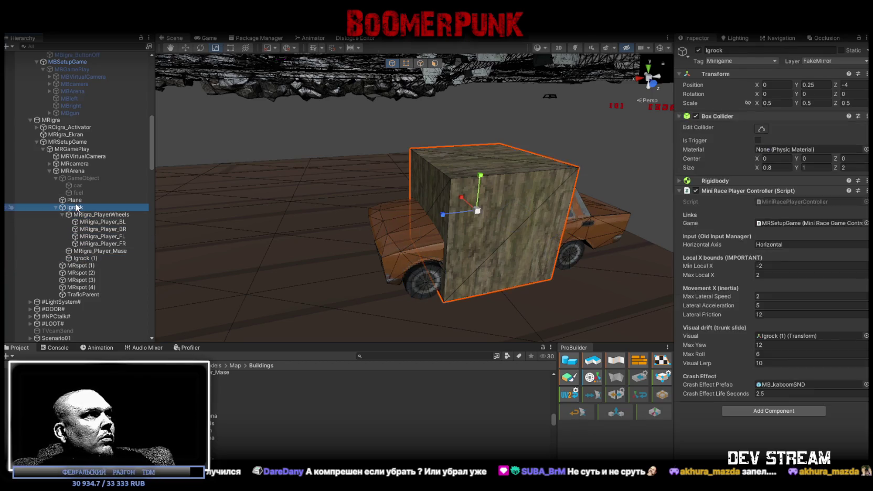
left_click(74, 142)
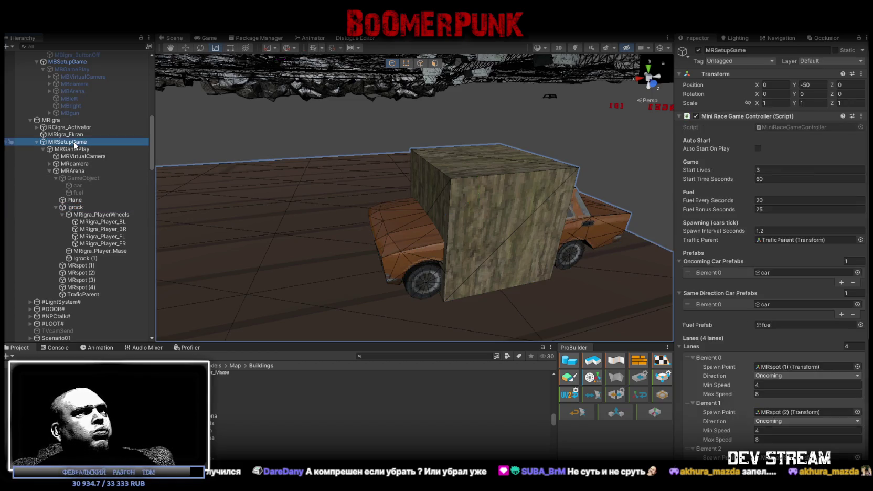
scroll(699, 292, "down", 4)
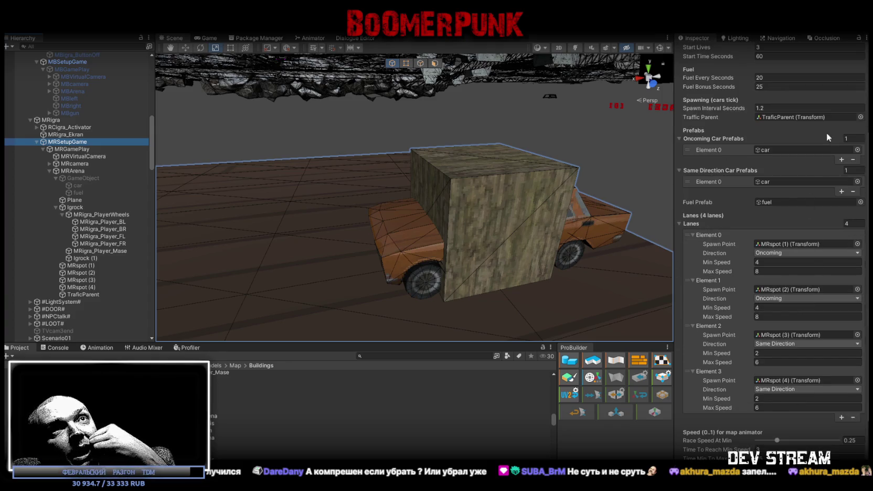
scroll(774, 189, "down", 1)
scroll(775, 190, "down", 1)
scroll(784, 210, "down", 1)
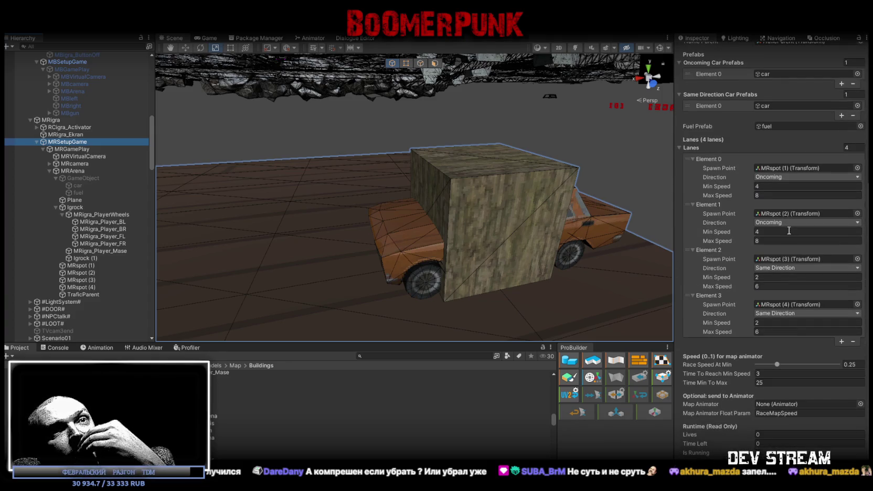
scroll(795, 205, "up", 3)
scroll(795, 157, "up", 4)
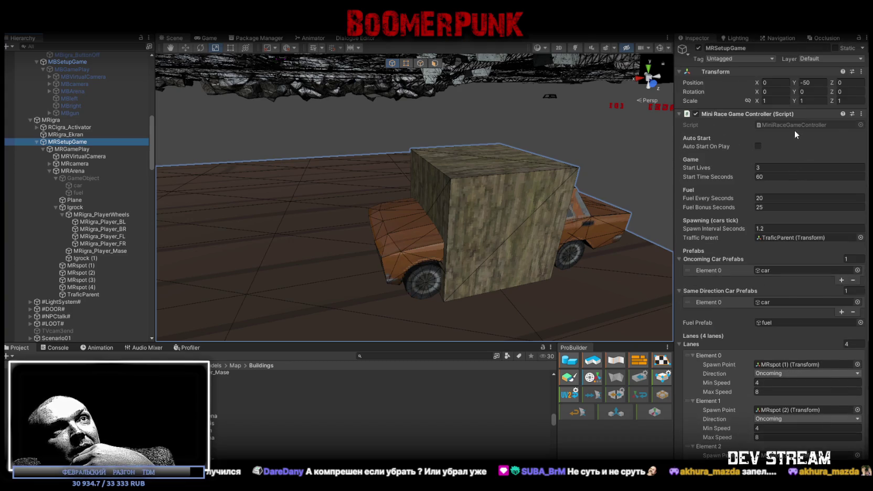
left_click(75, 208)
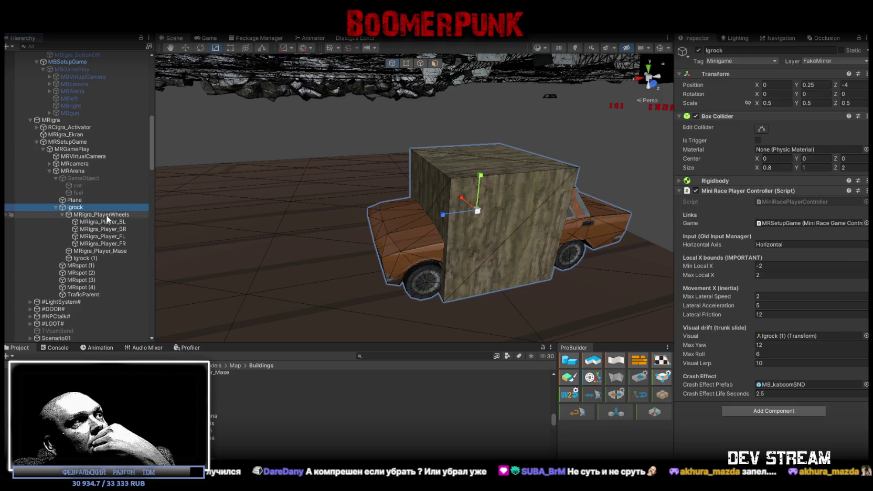
left_click(63, 214)
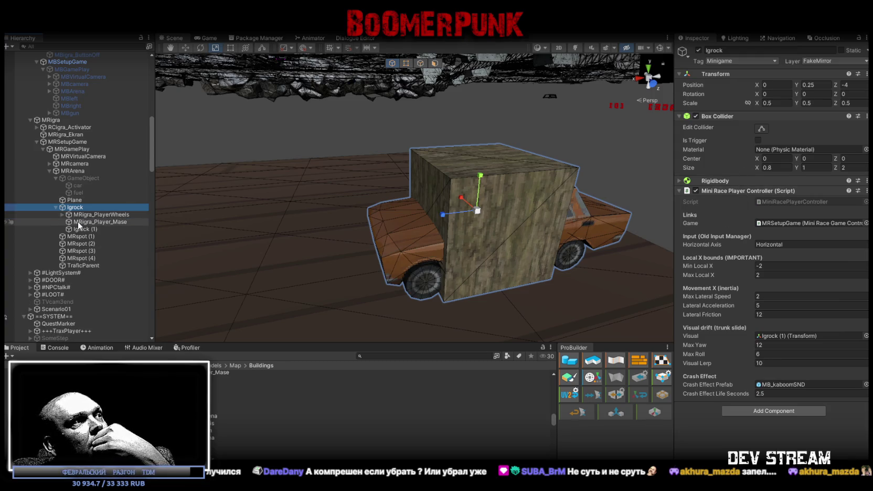
left_click_drag(78, 222, 730, 238)
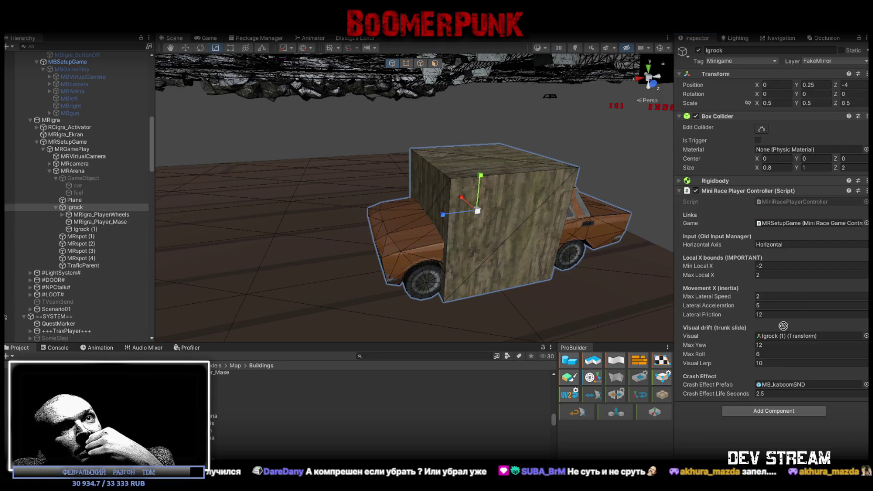
left_click_drag(783, 326, 775, 340)
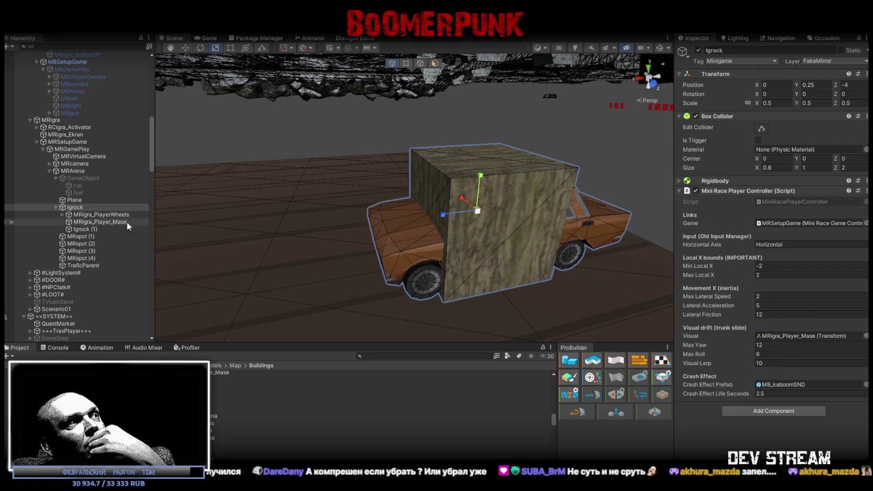
left_click(98, 229)
key("Delete")
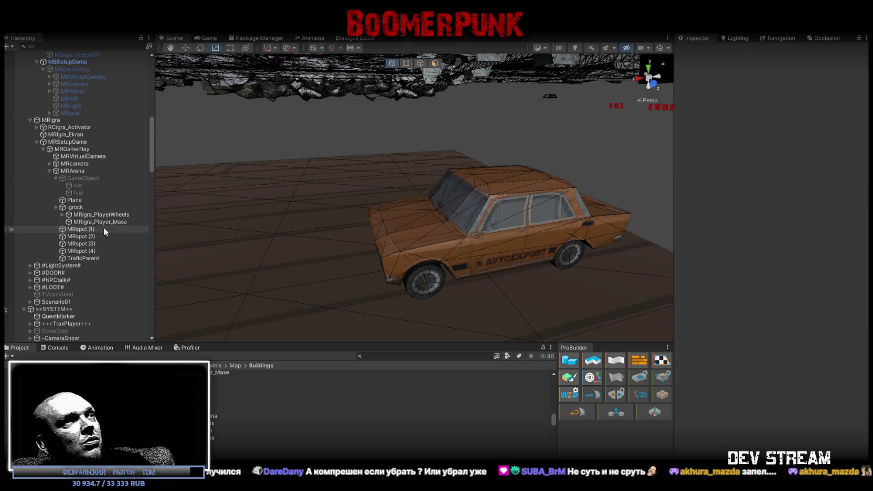
left_click(75, 208)
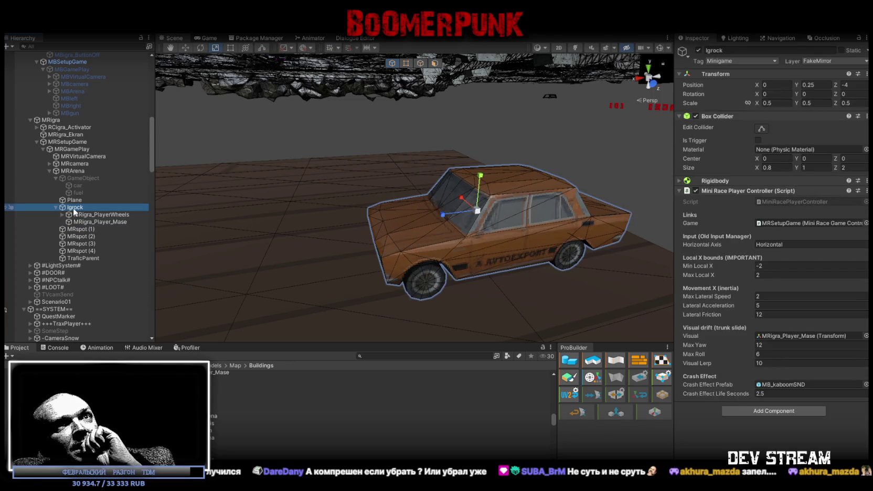
left_click(88, 215)
left_click(88, 222)
left_click(87, 215)
left_click(75, 208)
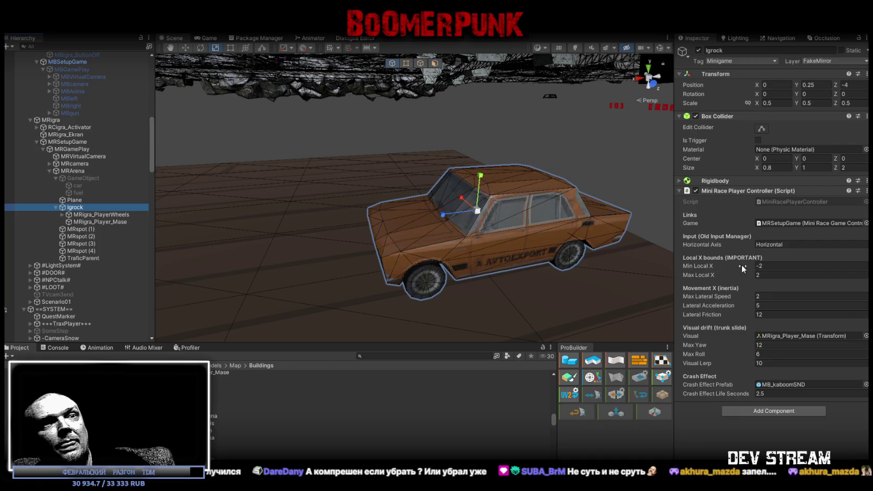
left_click(88, 215)
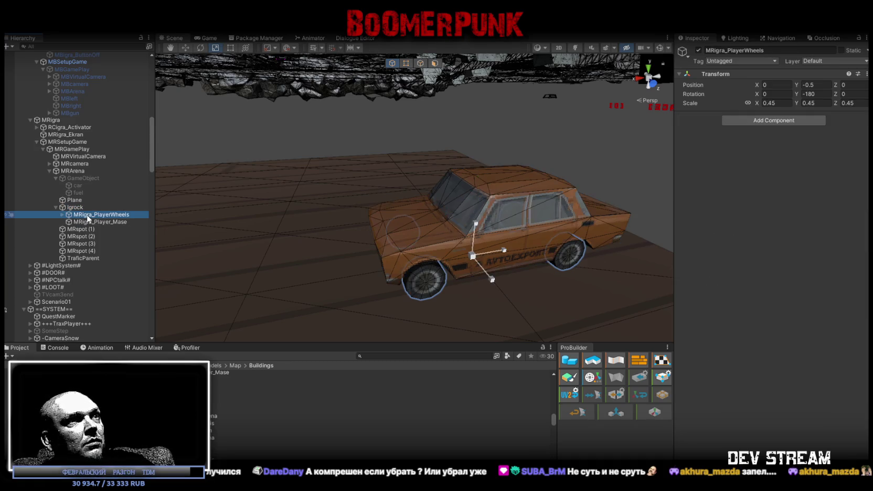
left_click(96, 222)
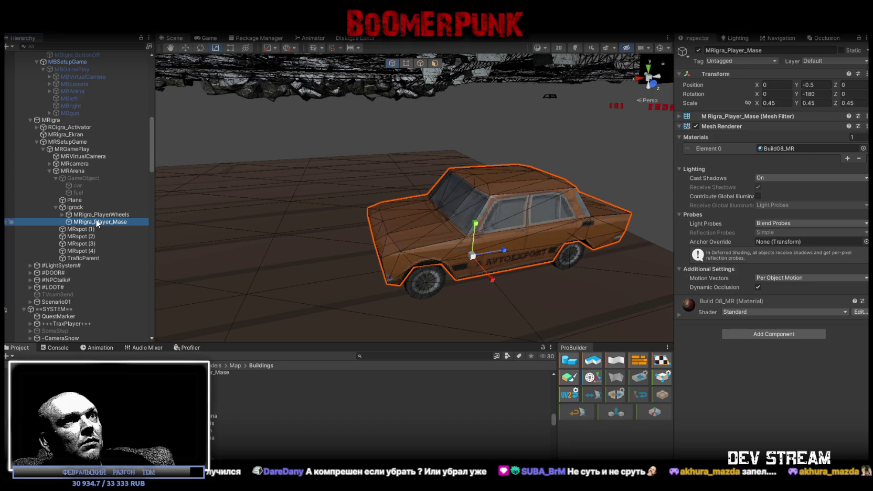
left_click(93, 215)
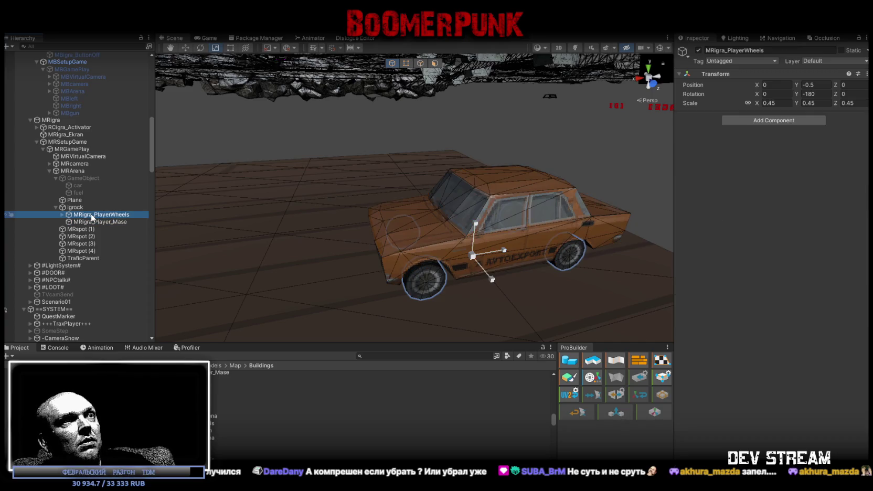
left_click(76, 207)
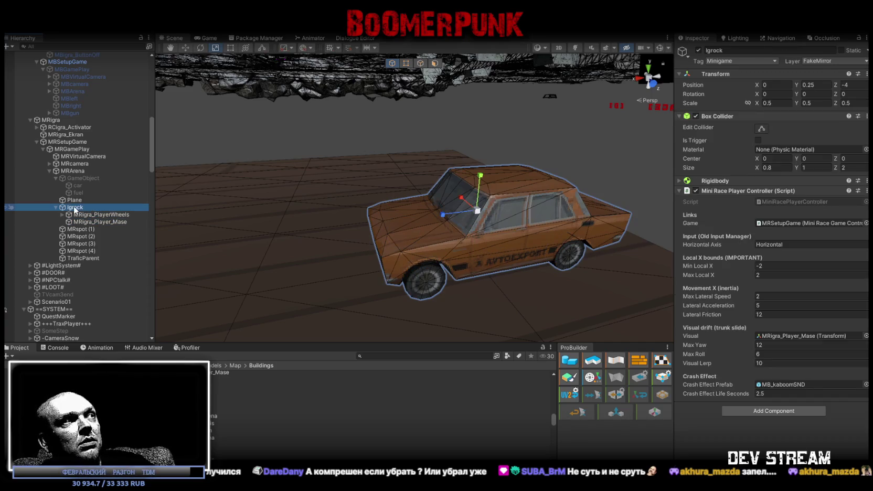
left_click(81, 222)
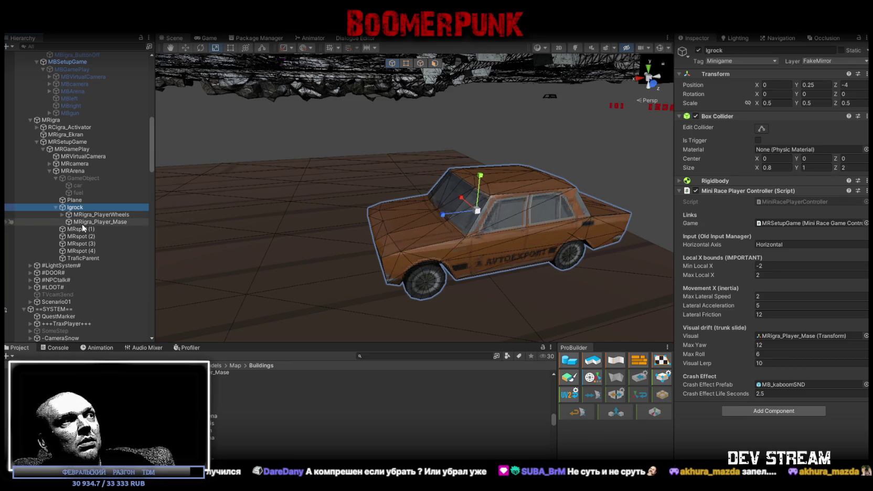
mouse_move(365, 251)
left_mouse_down("alt")
mouse_move(226, 249)
mouse_move(388, 256)
left_mouse_up("alt")
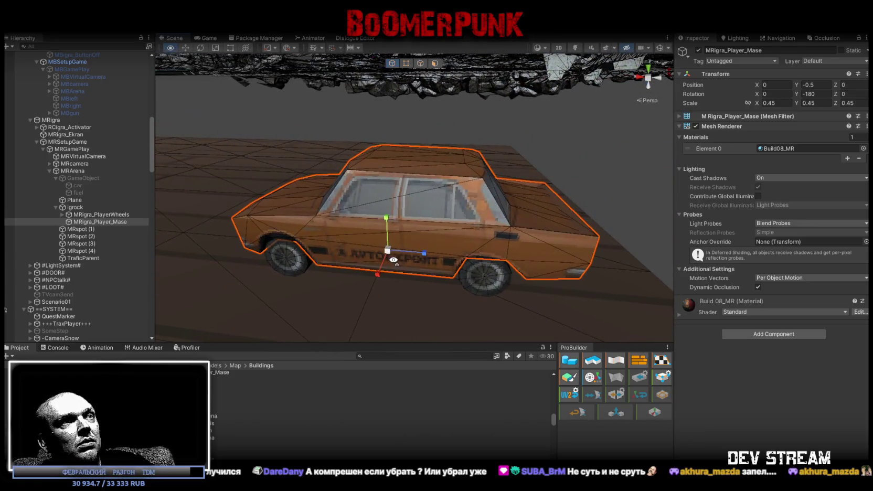
scroll(388, 256, "down", 3)
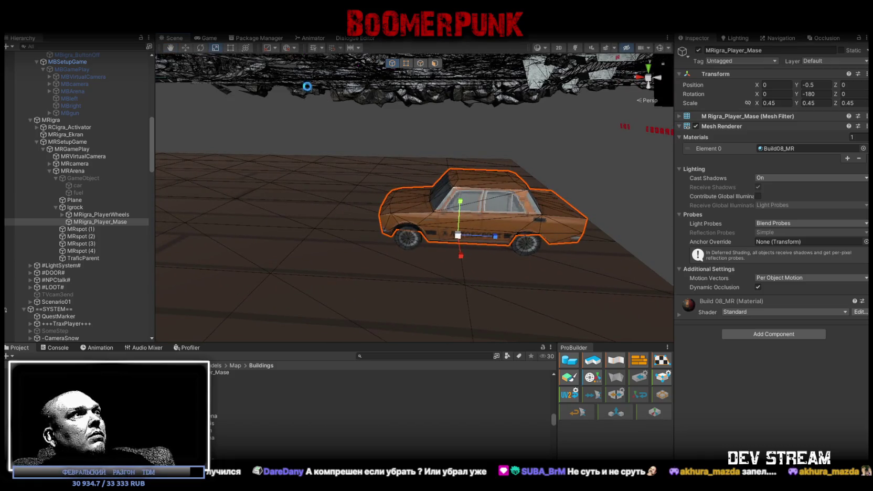
scroll(362, 119, "down", 3)
left_click_drag(361, 120, 350, 212, "alt")
left_click(388, 217)
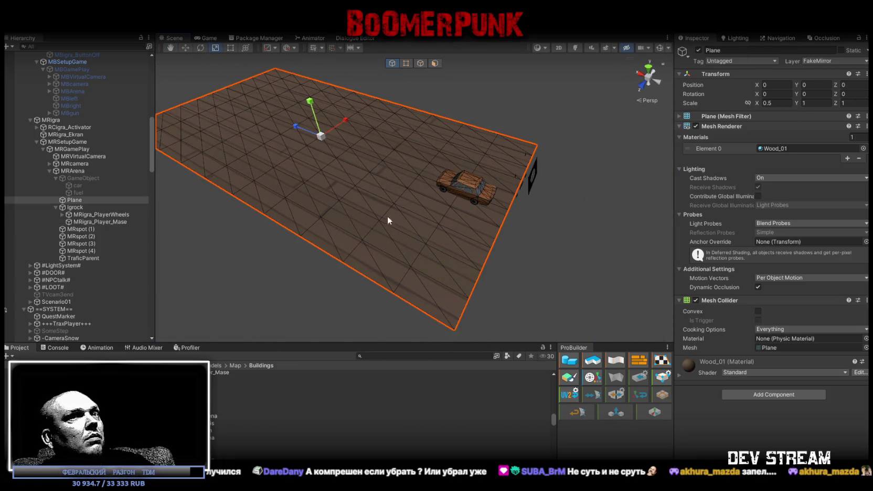
Search the plane's material picker for 'road' and preview several road and street materials.
left_click(863, 149)
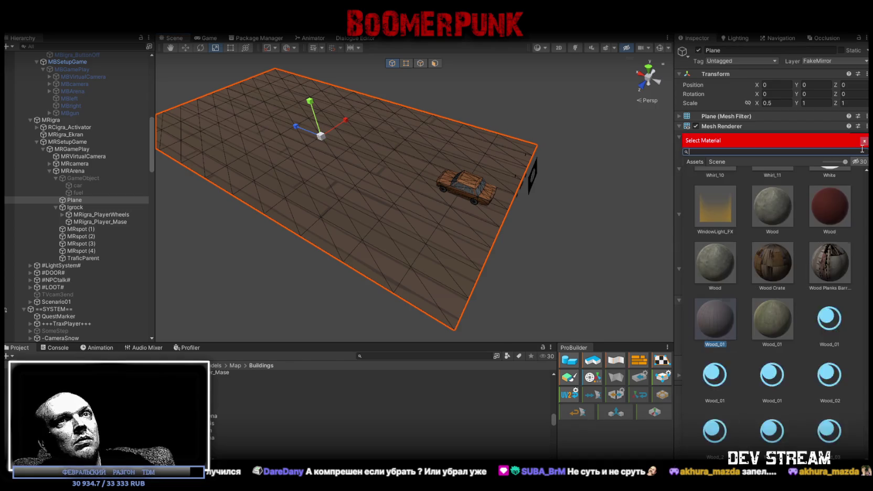
type("road")
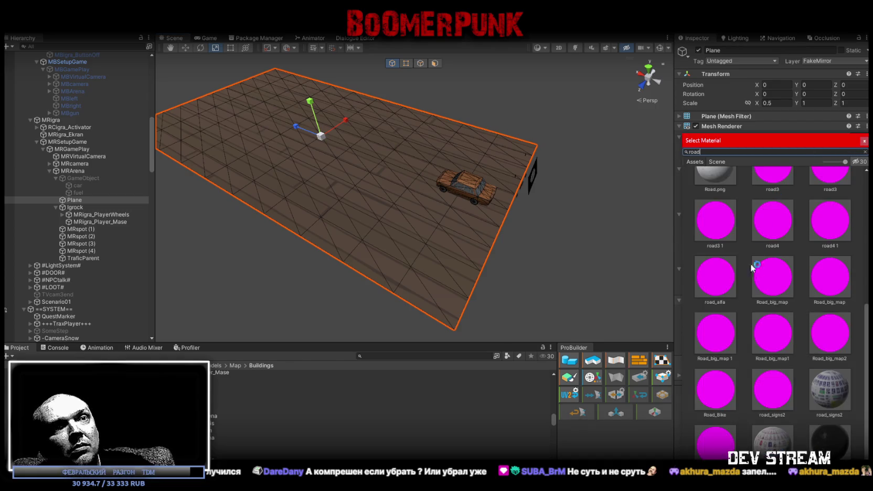
scroll(782, 368, "up", 3)
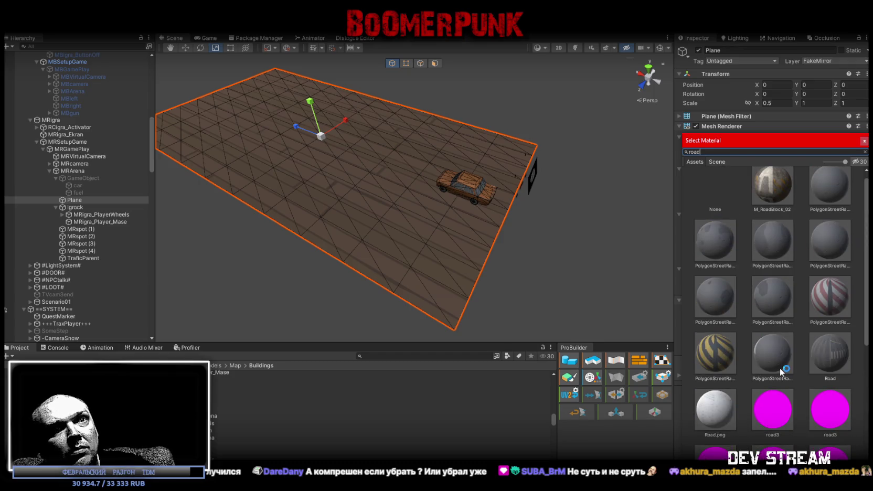
scroll(782, 370, "up", 1)
scroll(781, 369, "down", 5)
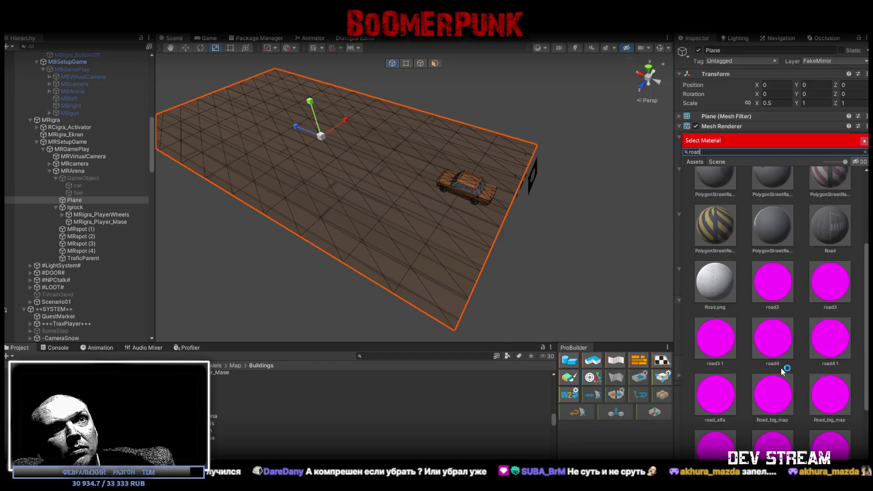
left_click(838, 232)
scroll(802, 283, "down", 4)
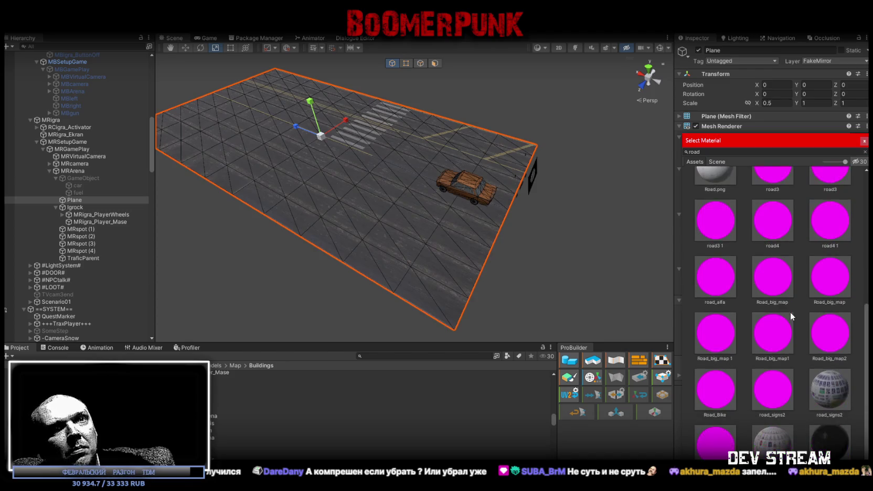
left_click(830, 447)
scroll(828, 442, "up", 2)
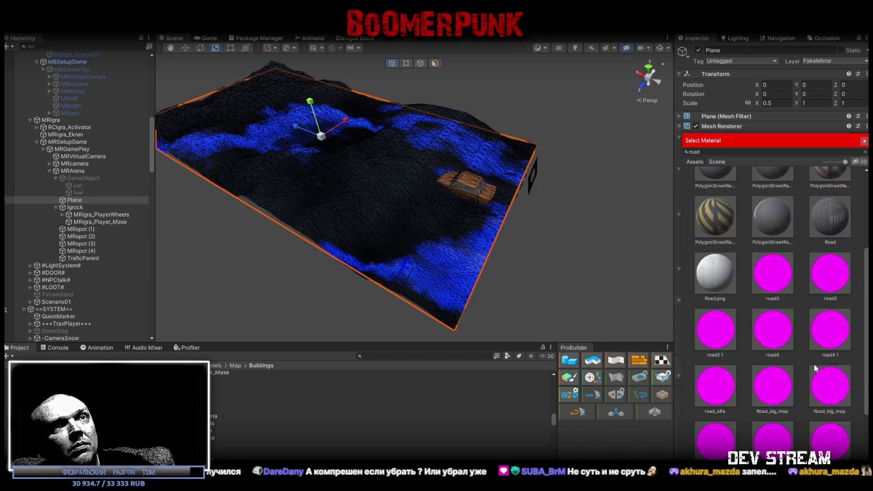
scroll(815, 364, "up", 6)
left_click(780, 328)
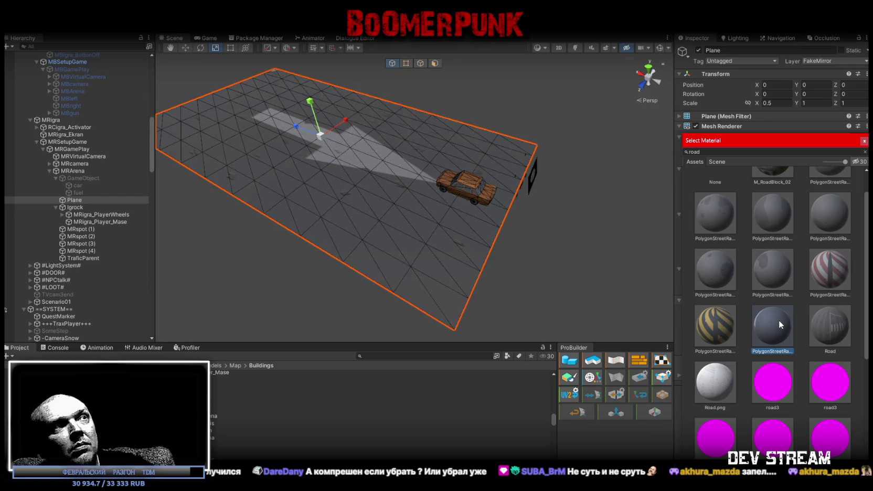
left_click(772, 277)
left_click(709, 272)
left_click(829, 331)
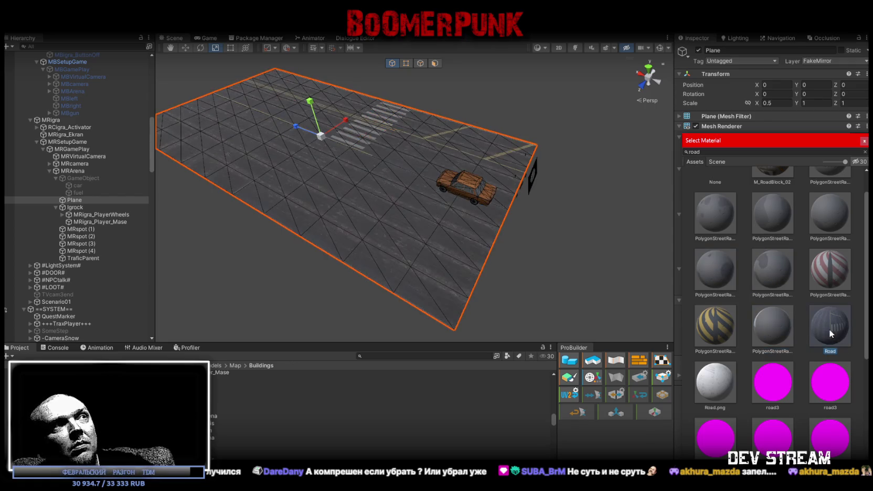
left_click(816, 239)
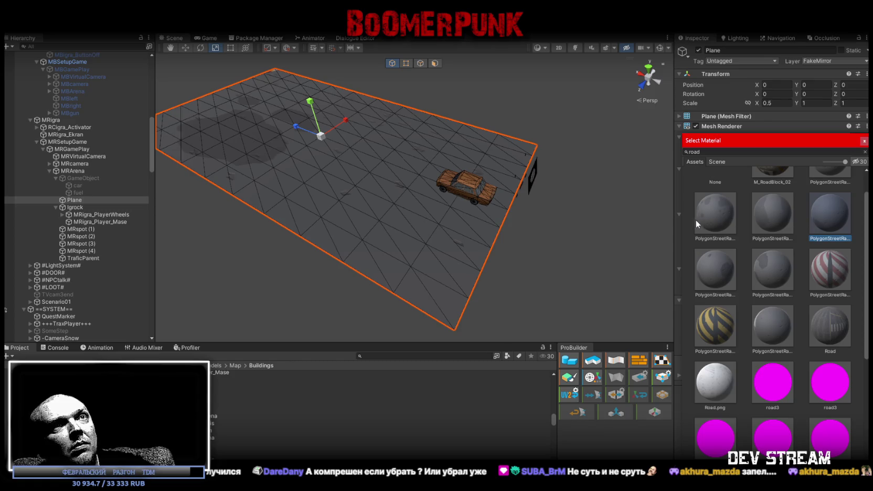
left_click(727, 238)
Preview a few more materials, then apply PolygonStreetRacer_Road_Mat_06 to the arena plane.
scroll(793, 258, "up", 2)
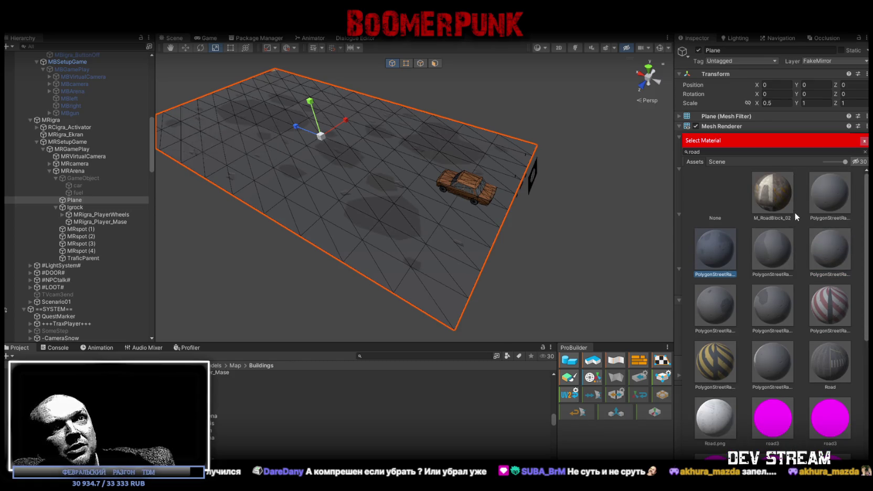
left_click(772, 189)
left_click(773, 295)
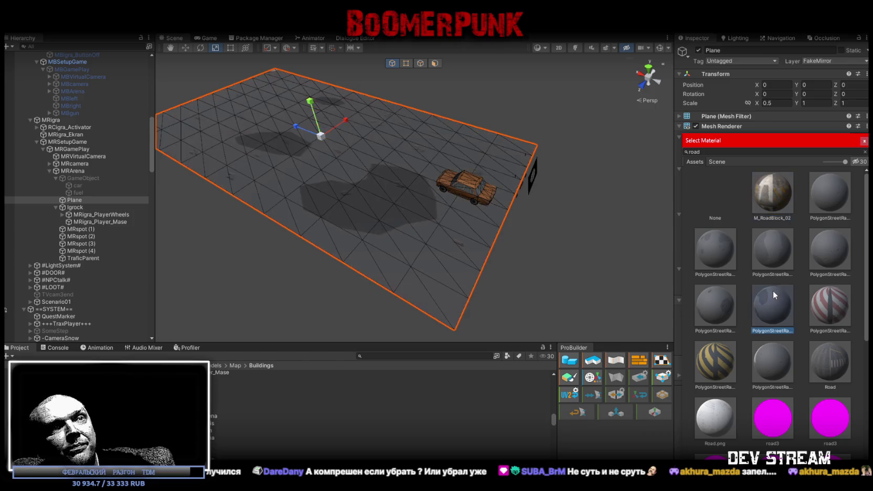
scroll(761, 309, "down", 10)
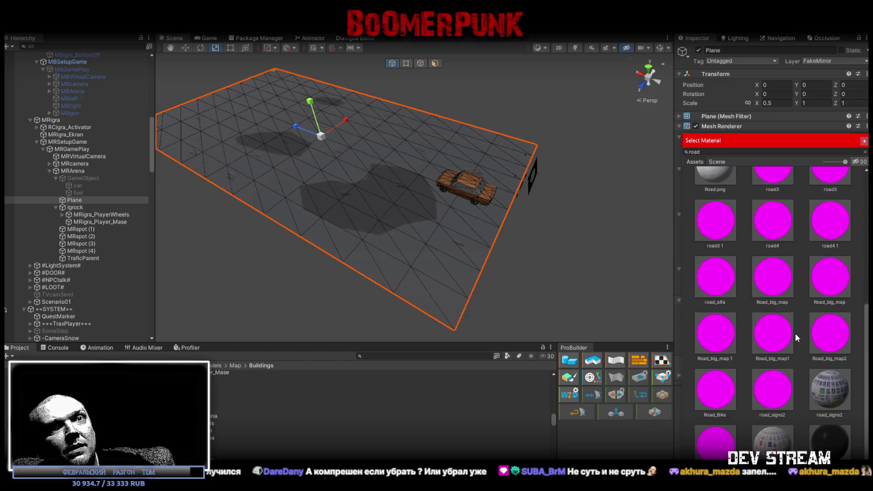
scroll(794, 330, "up", 5)
scroll(794, 328, "up", 5)
left_click(828, 307)
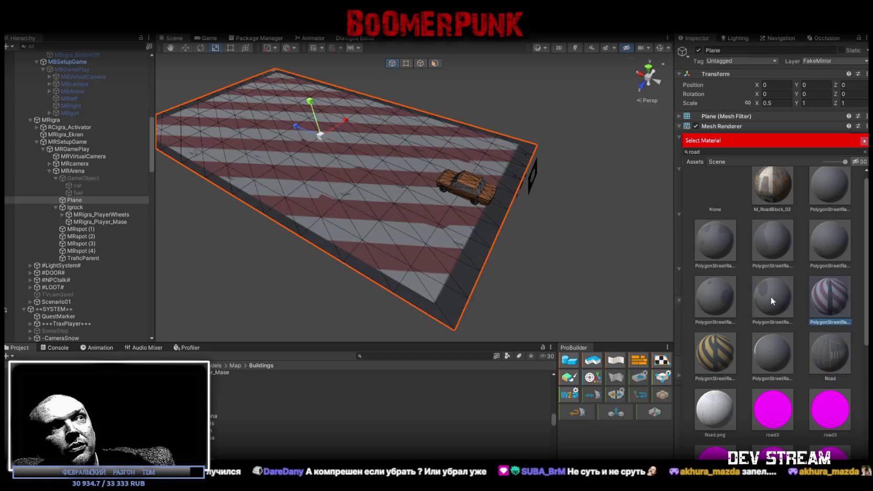
left_click(770, 297)
left_click(825, 257)
left_click(774, 292)
double_click(774, 291)
mouse_move(543, 200)
left_mouse_down("alt")
mouse_move(373, 186)
mouse_move(340, 175)
left_mouse_up("alt")
left_click(56, 208)
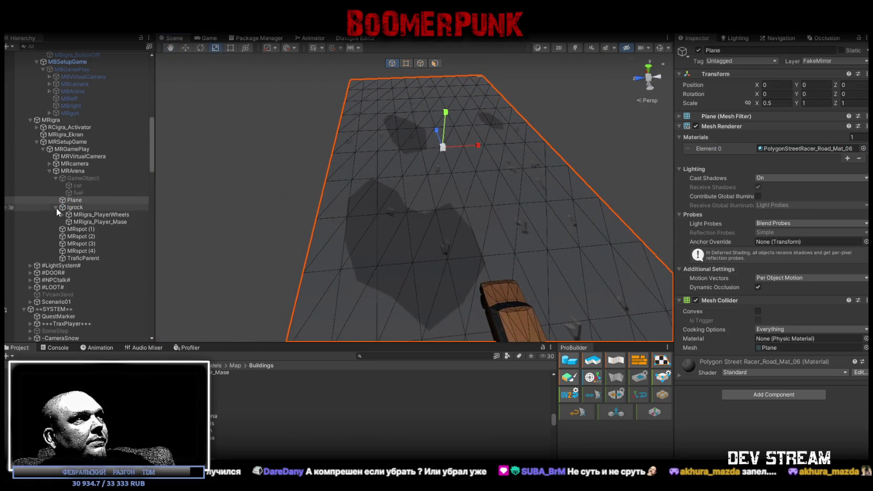
Collapse Igrock's children and frame the car in the Scene view.
left_click(56, 208)
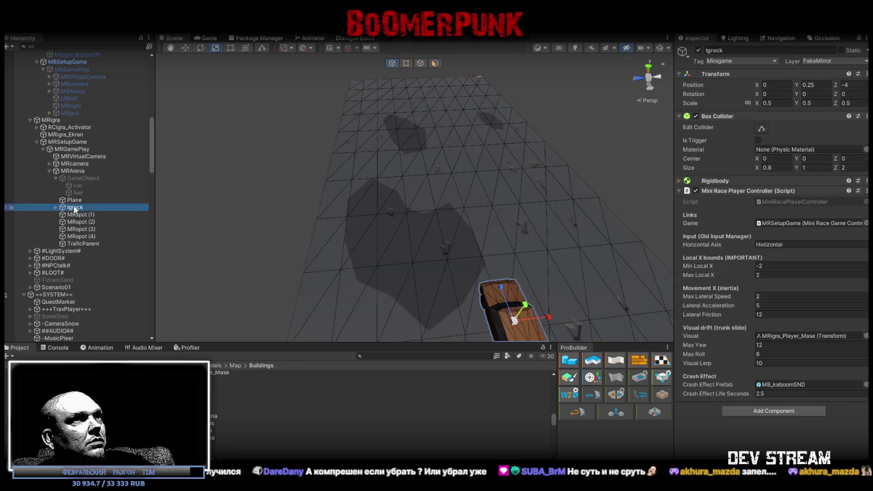
key("f")
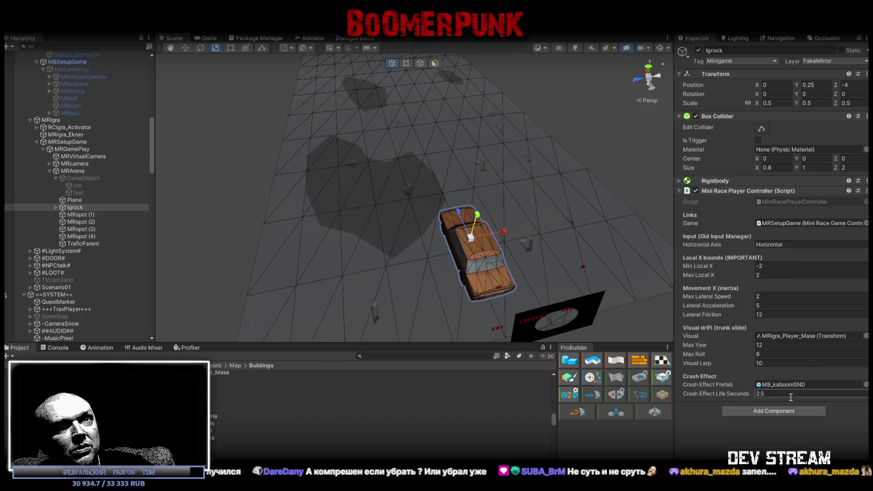
mouse_move(534, 220)
left_mouse_down("alt")
mouse_move(451, 200)
mouse_move(360, 91)
left_mouse_up("alt")
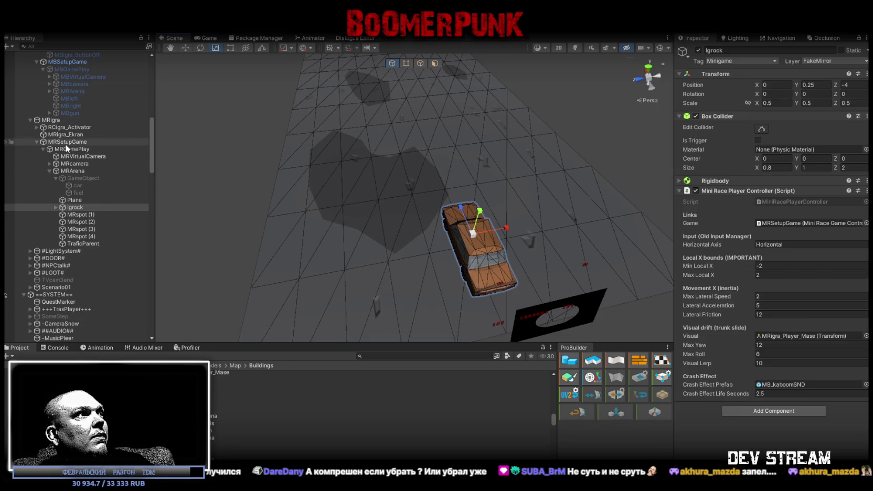
Deactivate the MRGamePlay object and start Play mode with Ctrl+P.
left_click(66, 142)
left_click(66, 152)
left_click(698, 49)
right_click_drag(430, 211, 433, 203)
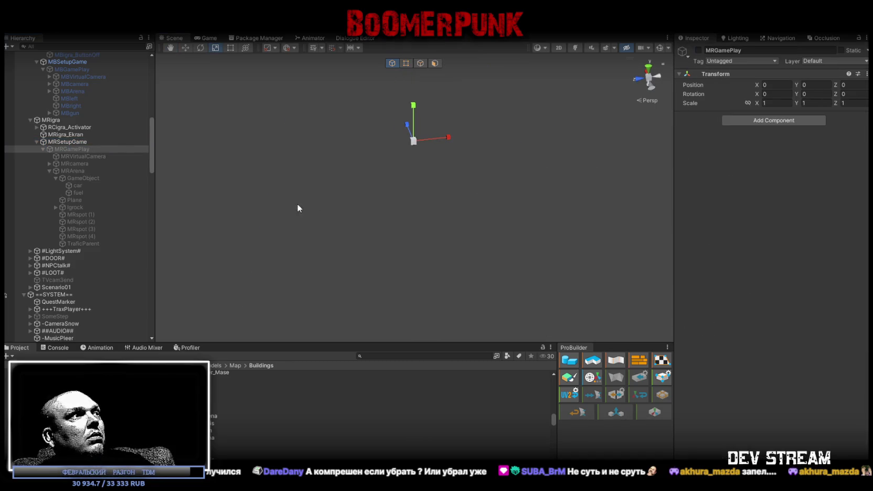
key("ctrl+p")
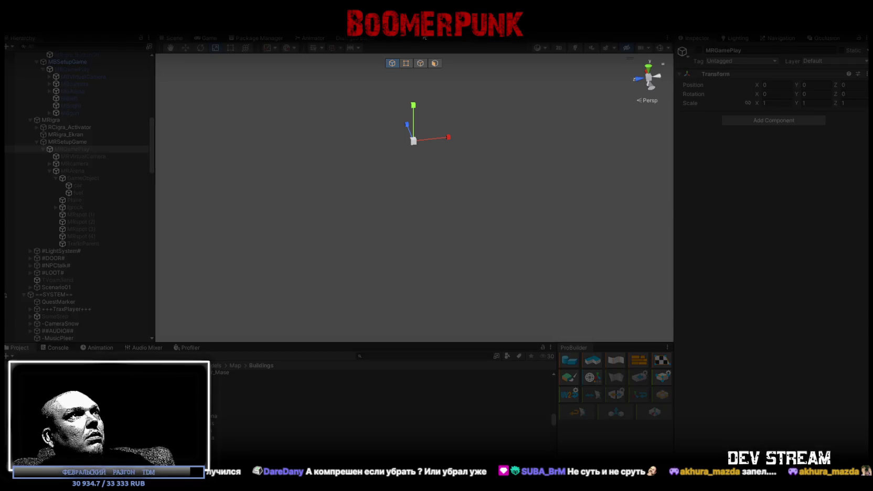
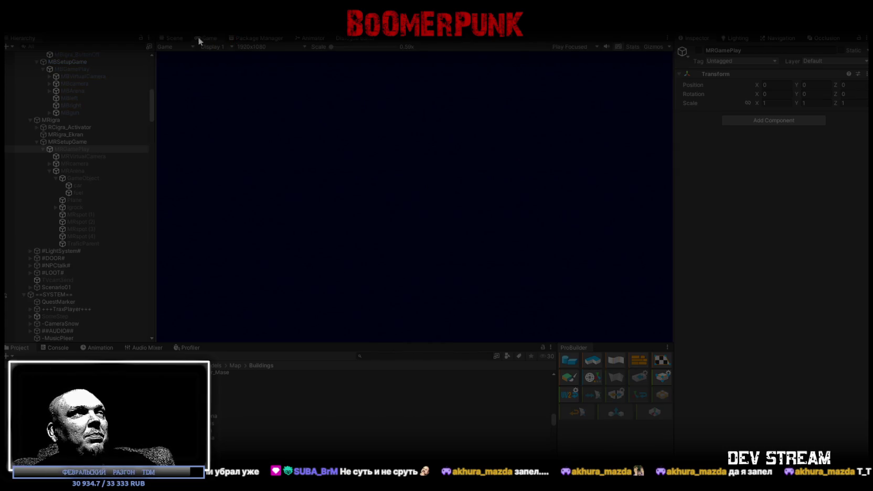
Maximize the Game view, walk to the arcade, start its racing minigame, then stop play mode.
double_click(206, 38)
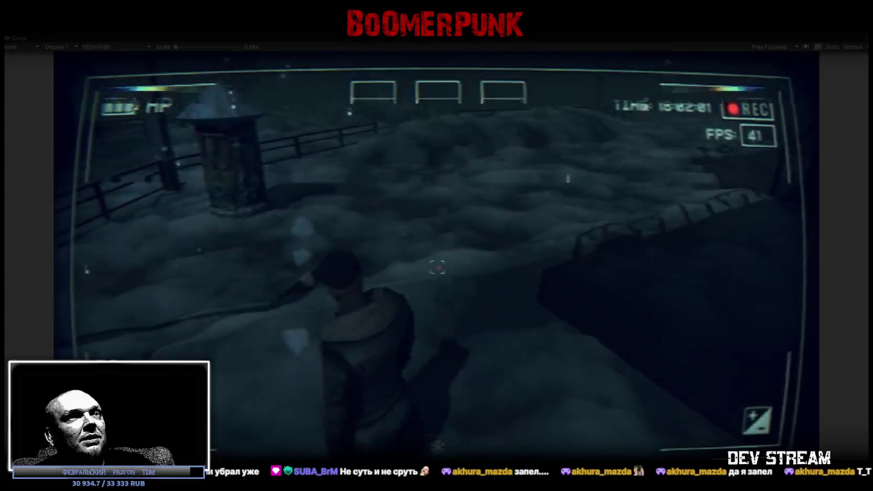
key("w")
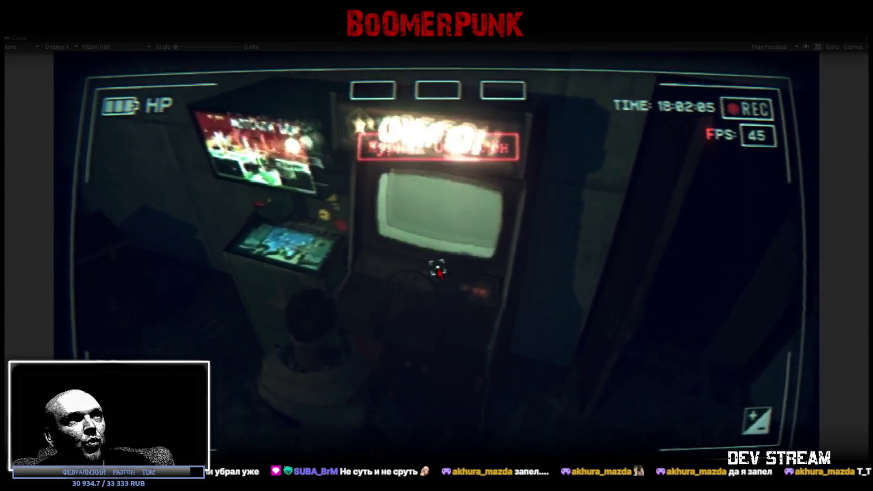
key("e")
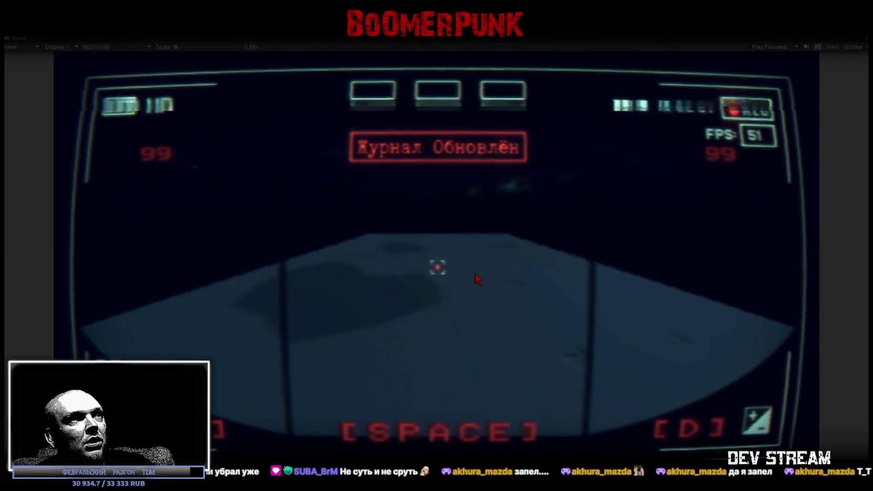
double_click(19, 39)
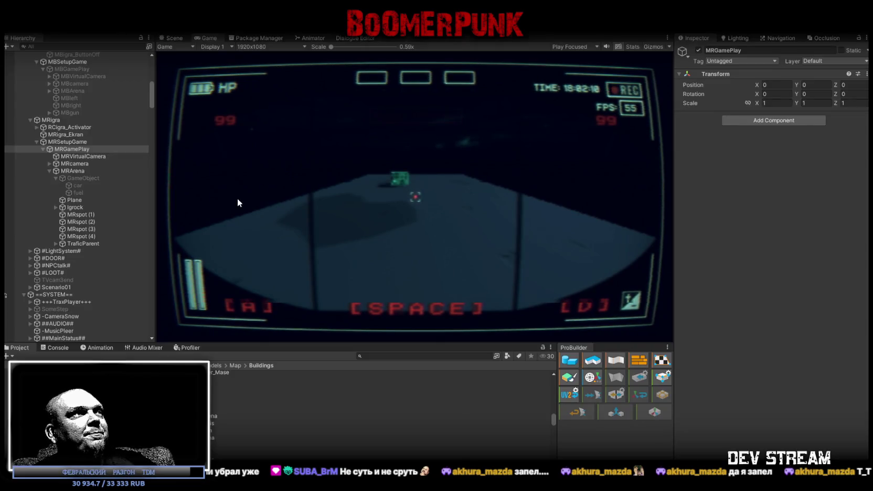
key("ctrl+p")
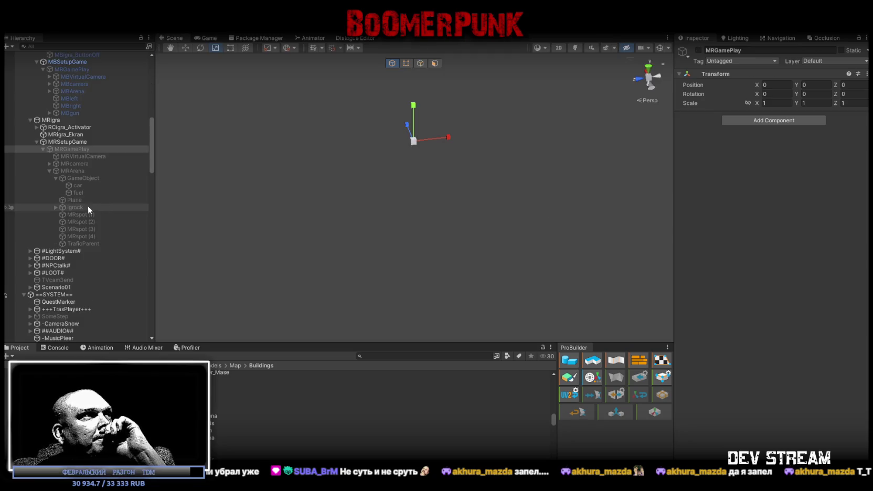
Put Igrock and all its children on the FakeMirror layer.
left_click(108, 208)
left_click(824, 62)
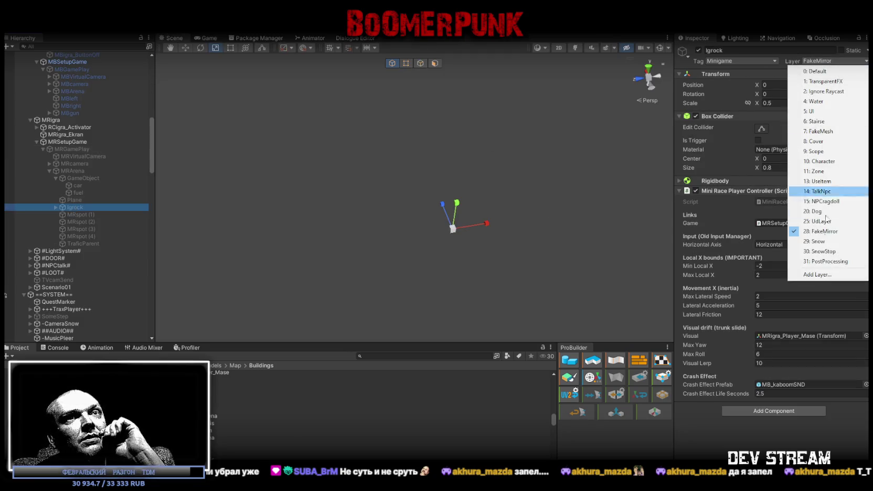
left_click(822, 233)
left_click(382, 269)
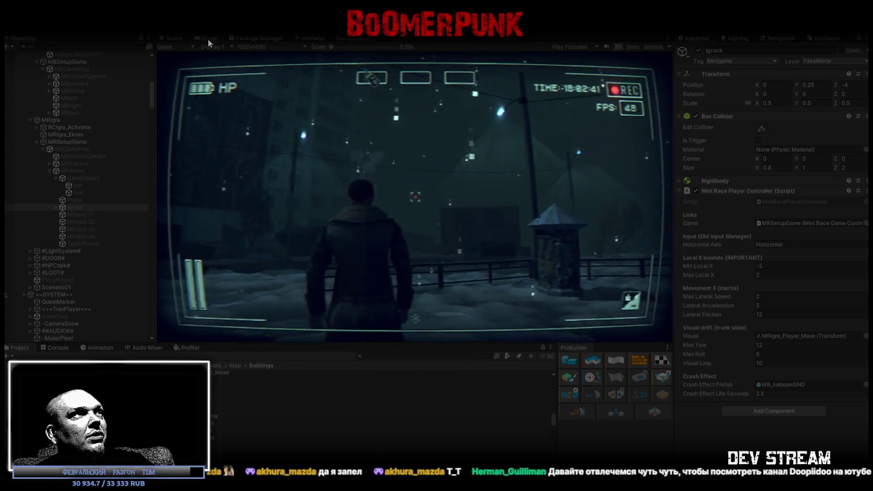
Maximize the Game view, walk to the arcade machines and start the racing minigame.
double_click(207, 38)
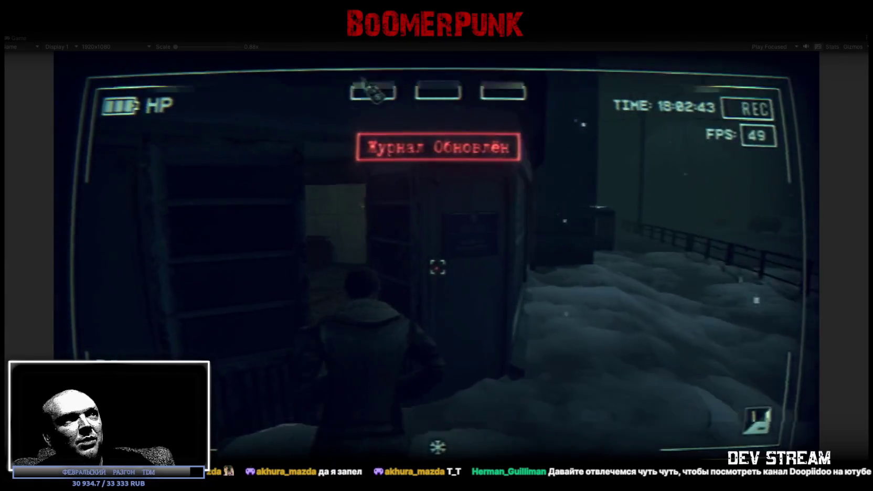
key("w")
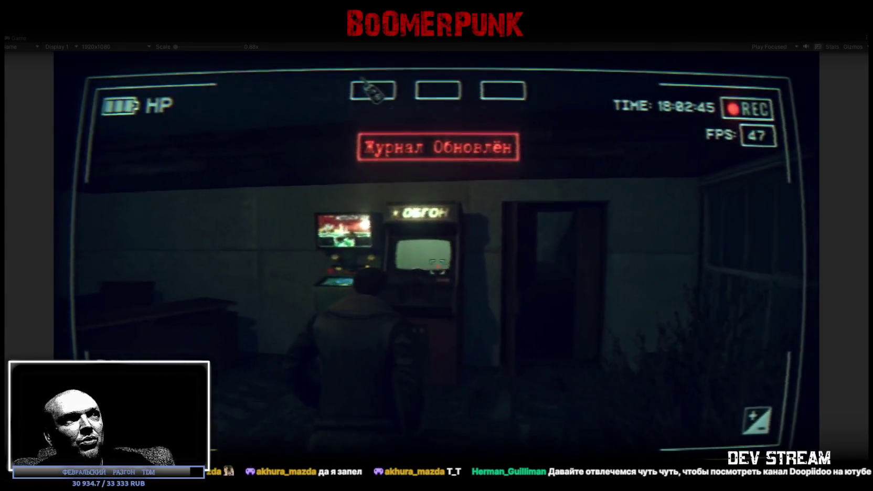
key("e")
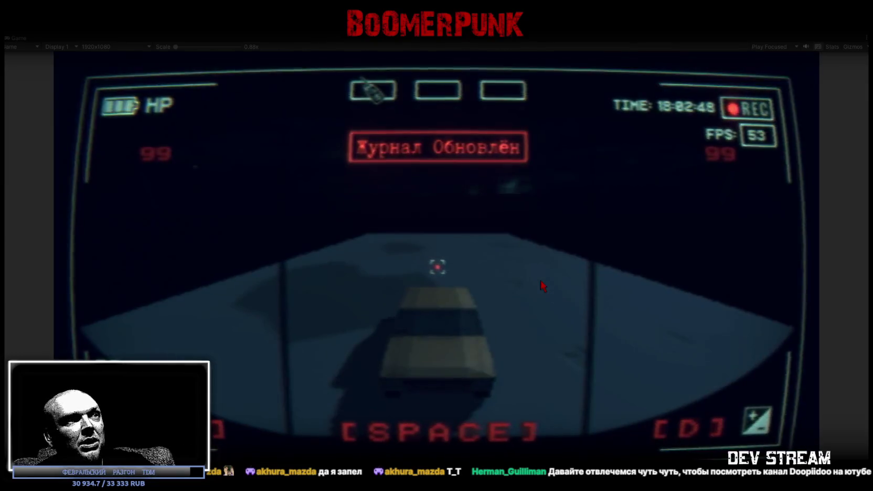
Steer the car left and right around the green obstacle cubes.
key("a")
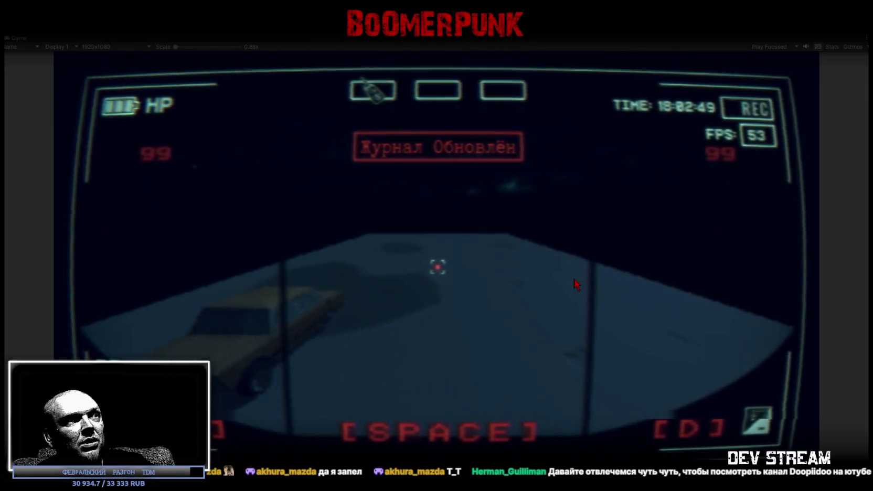
key("d")
key("a")
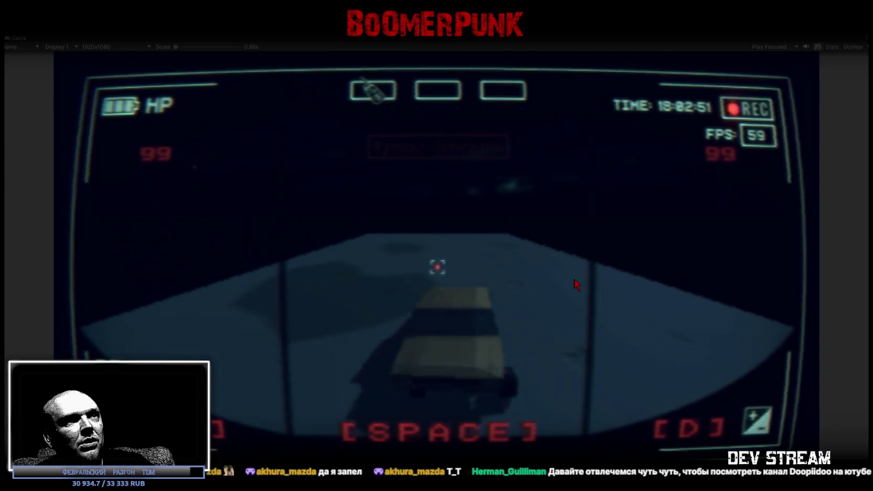
key("d")
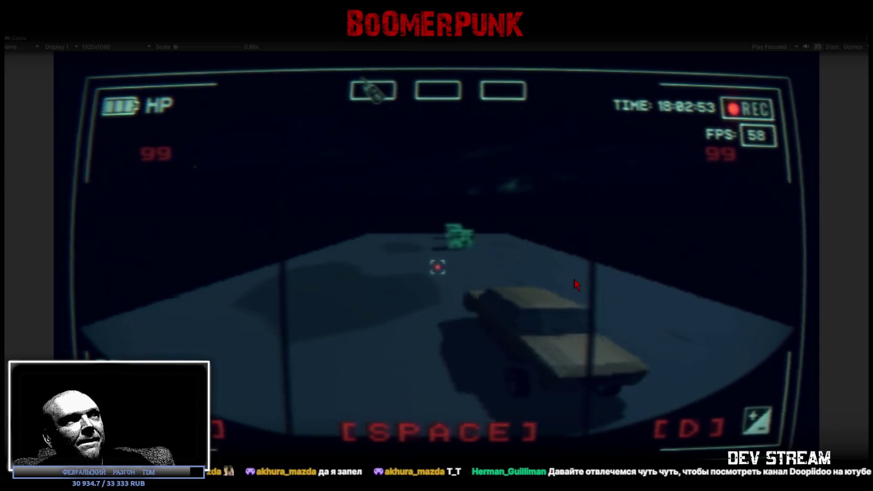
key("a")
key("a")
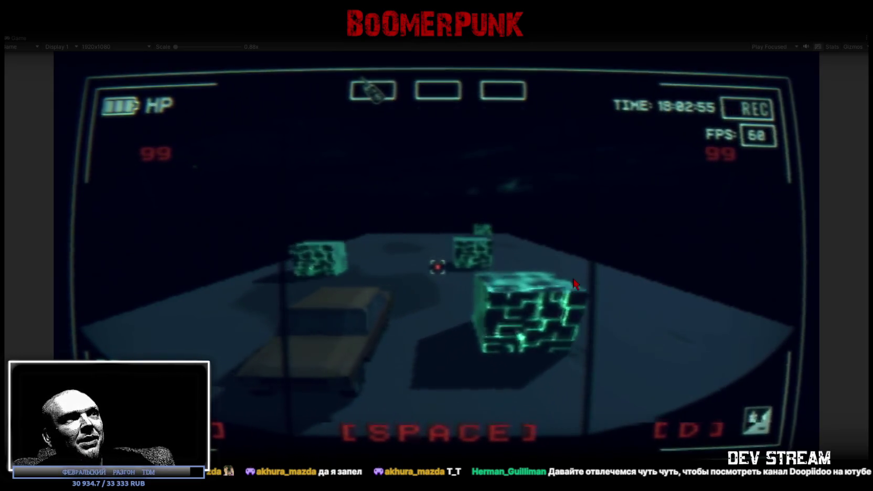
key("d")
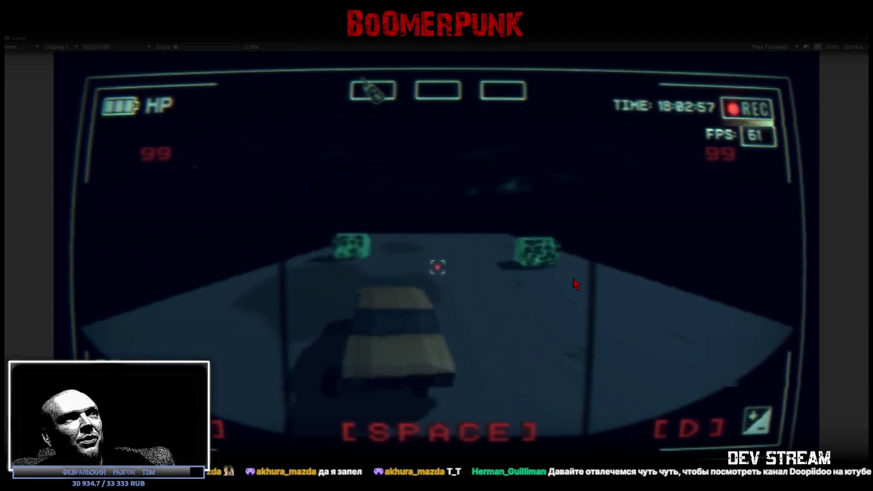
key("a")
key("d")
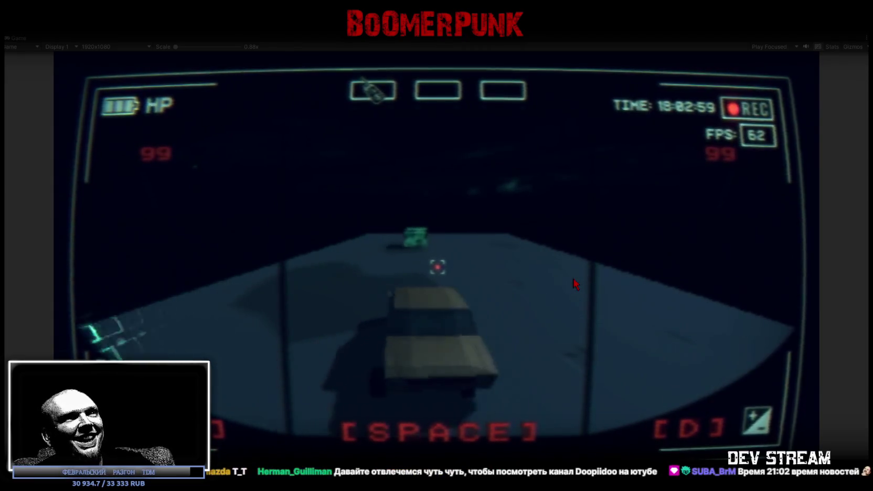
key("a")
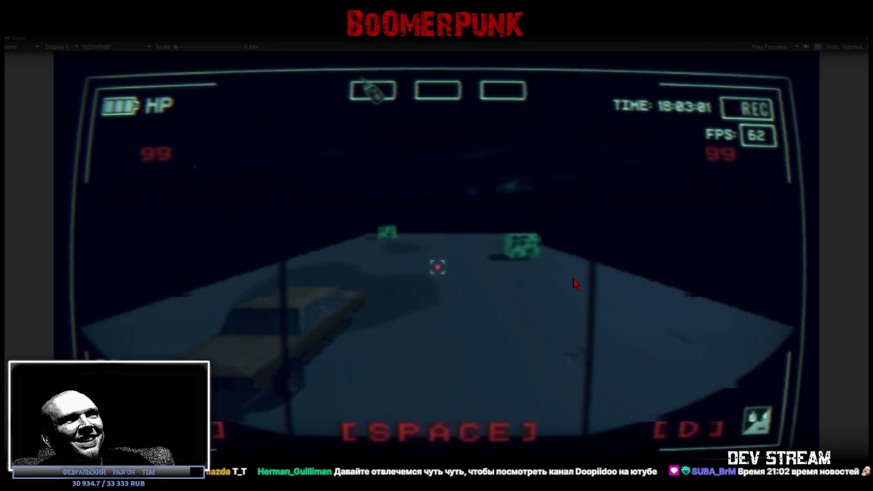
key("d")
key("a")
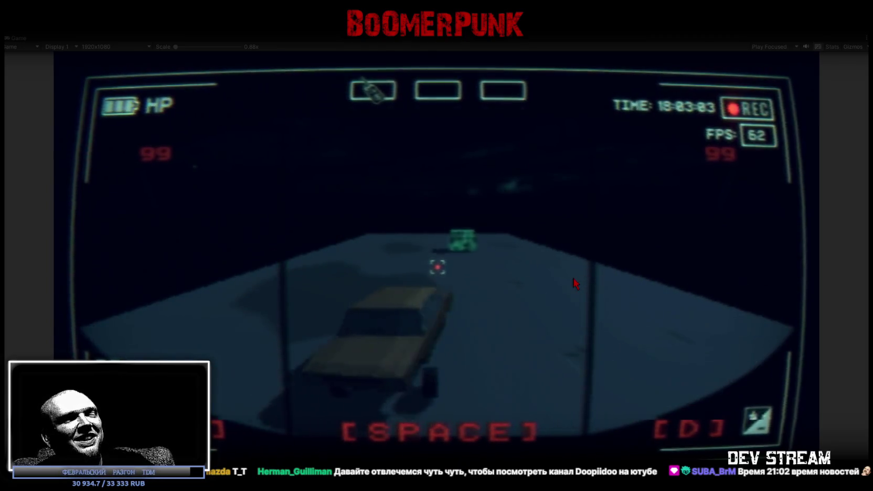
key("d")
Keep dodging the cubes, then stop the test and expand Igrock in the Hierarchy.
key("a")
key("a")
key("d")
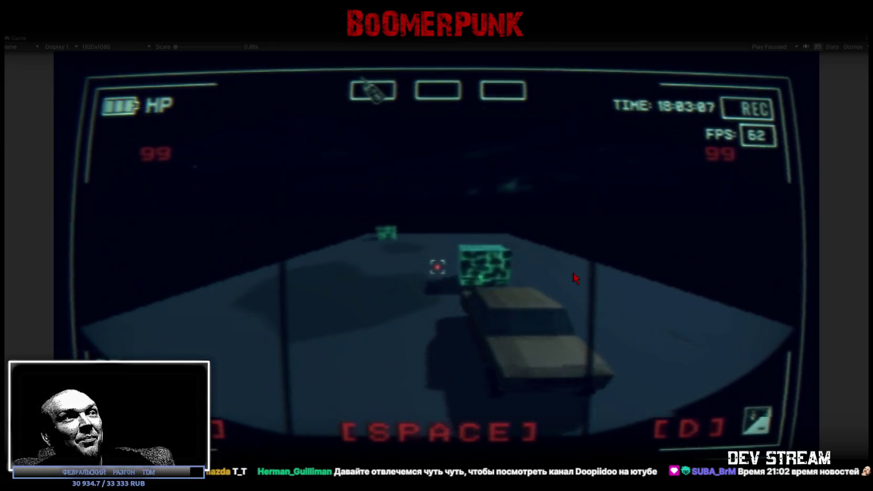
key("a")
key("d")
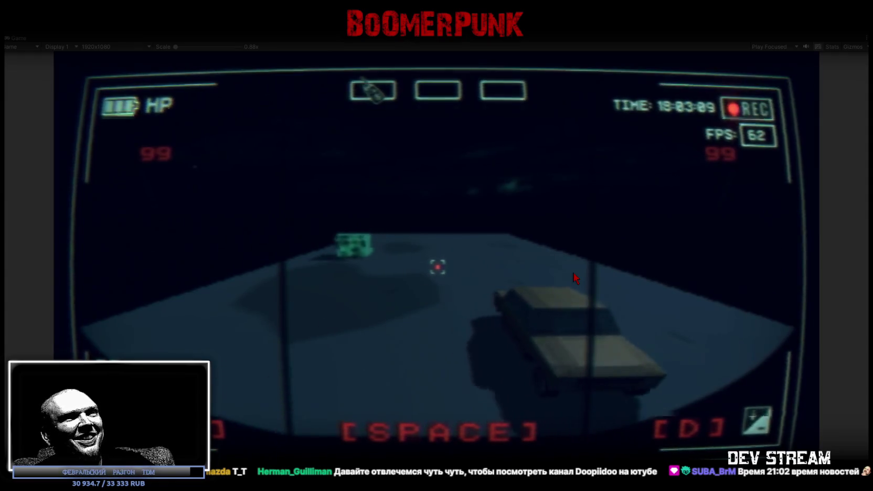
key("a")
key("d")
key("a")
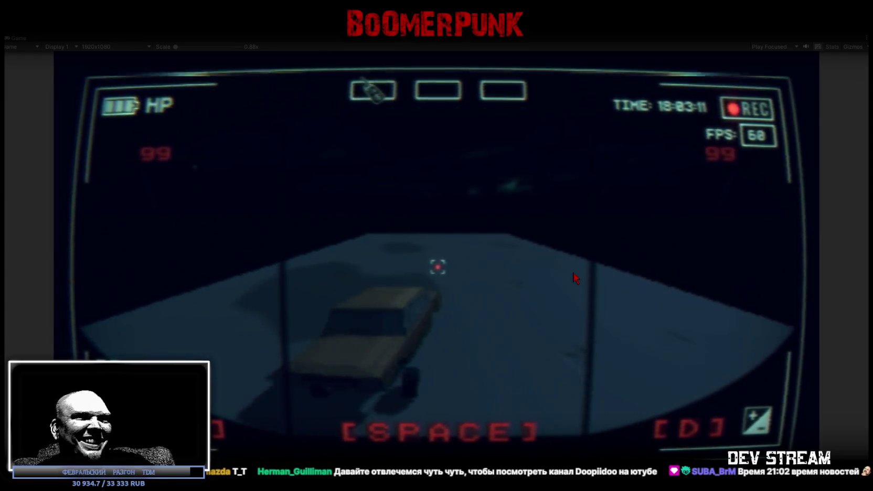
key("d")
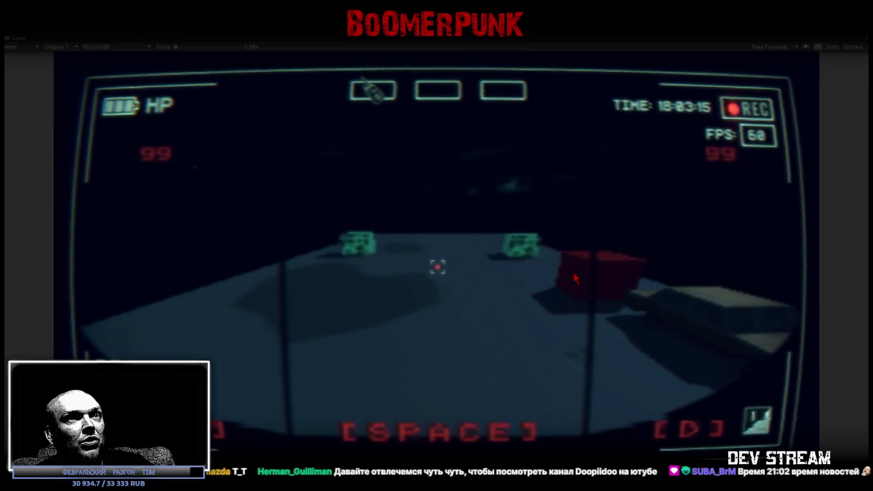
key("a")
key("d")
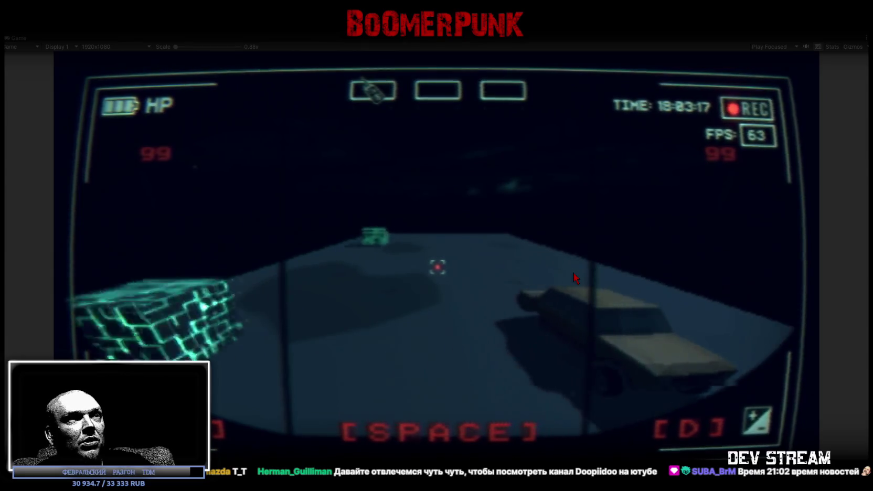
key("a")
key("d")
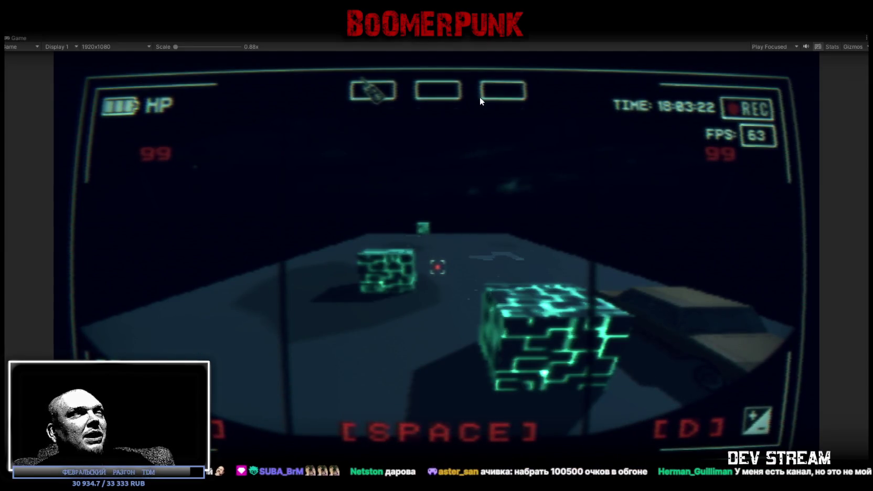
key("ctrl+p")
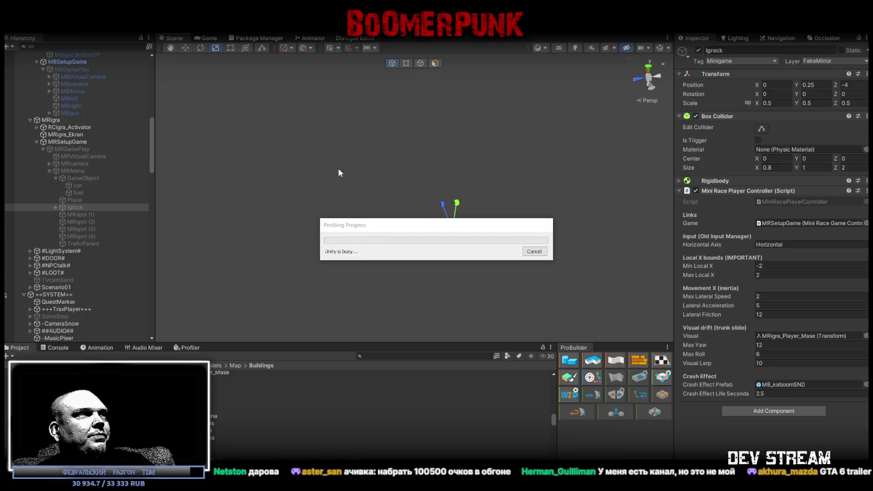
left_click(56, 207)
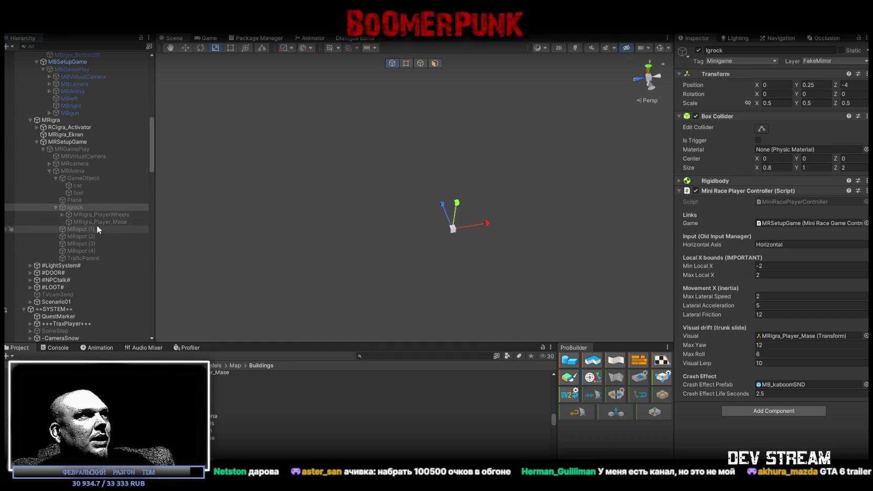
Create an empty object under Igrock and name it after MRigra_Player_Mase.
left_click(89, 221)
right_click(71, 208)
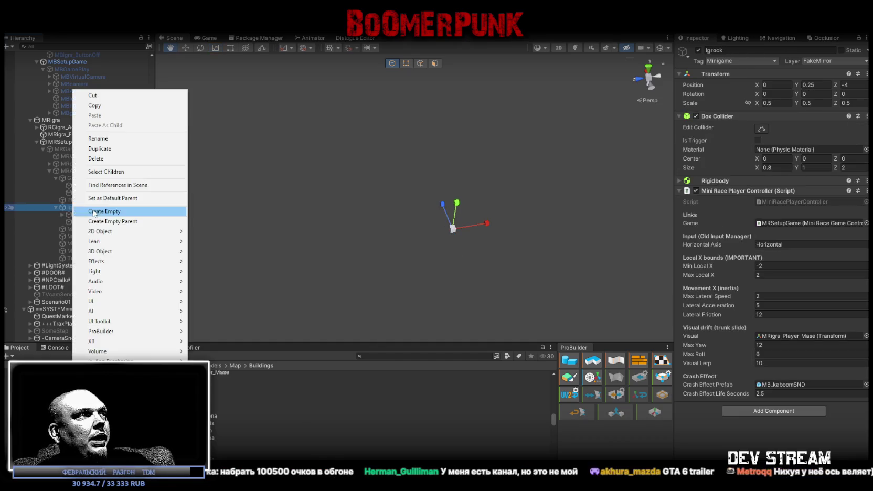
left_click(114, 211)
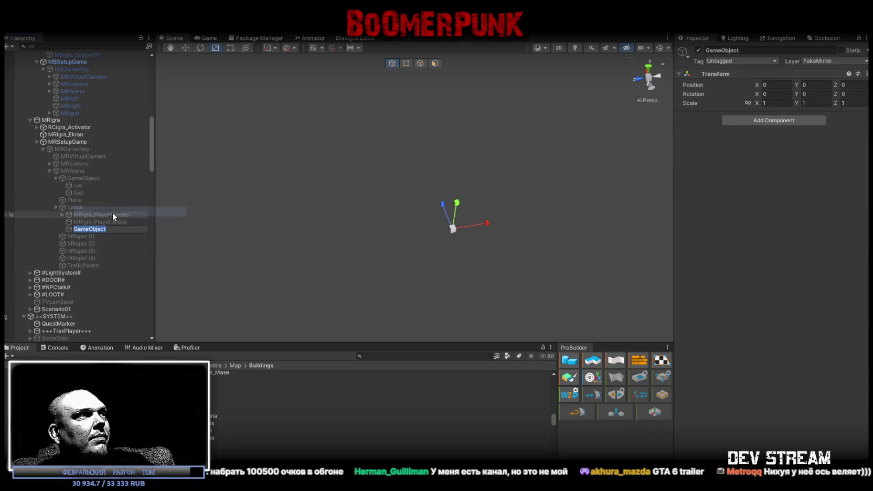
left_click(92, 223)
left_click(105, 227)
left_click(104, 220)
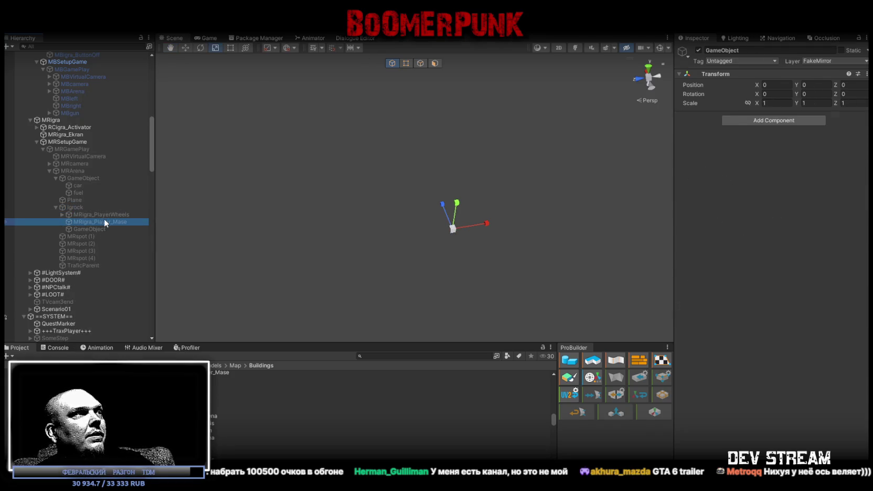
left_click(101, 220)
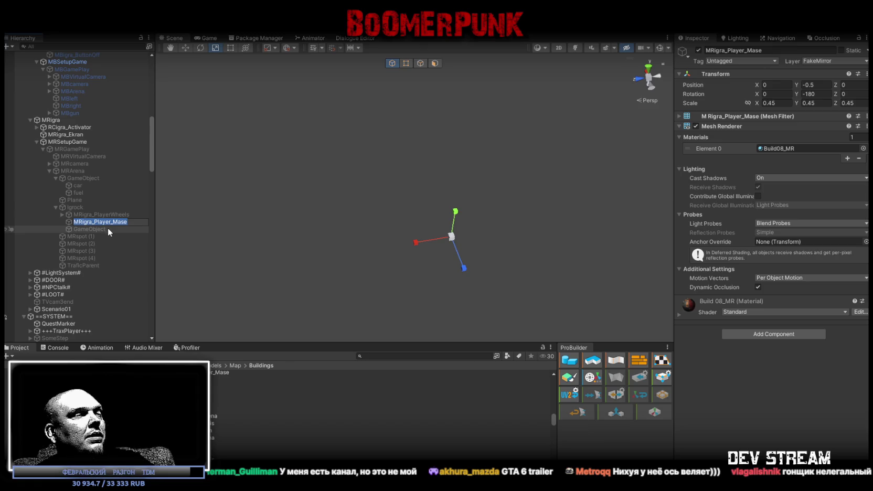
key("ctrl+c")
left_click(106, 228)
key("F2")
key("ctrl+v")
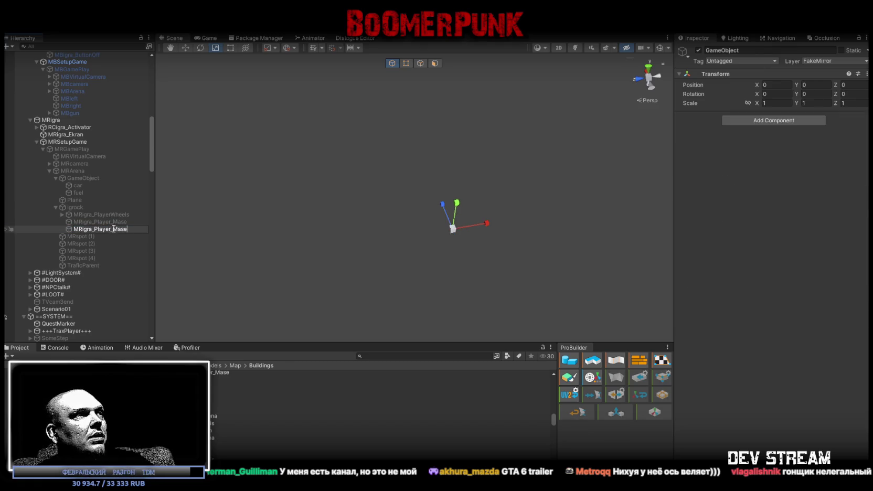
left_click(111, 221)
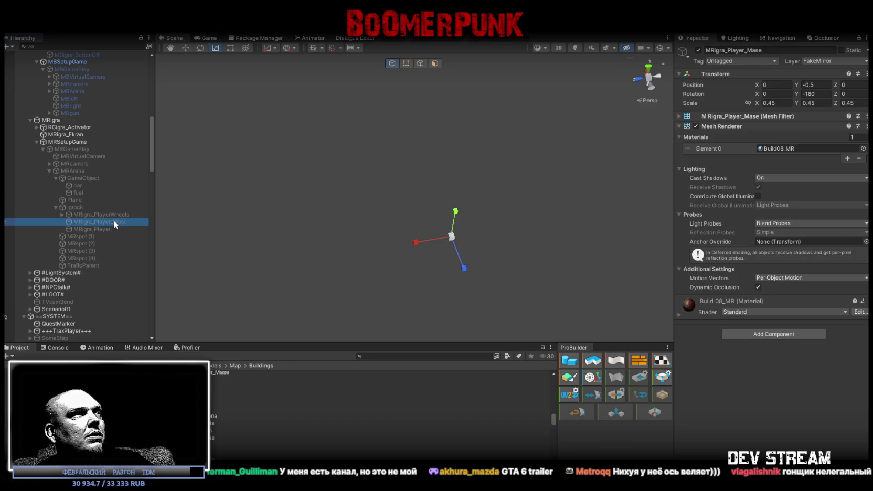
Move MRigra_Player_Mase inside the new object and rename the parent MRigra_Player.
left_click_drag(112, 221, 113, 229)
left_click(102, 221)
left_click(116, 221)
left_click(117, 222)
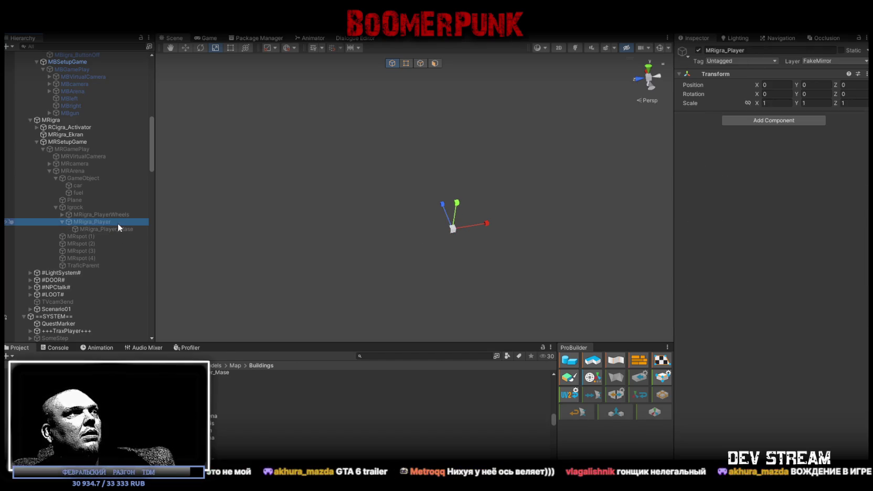
Inspect Igrock, MRigra_Player and MRigra_Player_Mase in the Inspector.
left_click(72, 207)
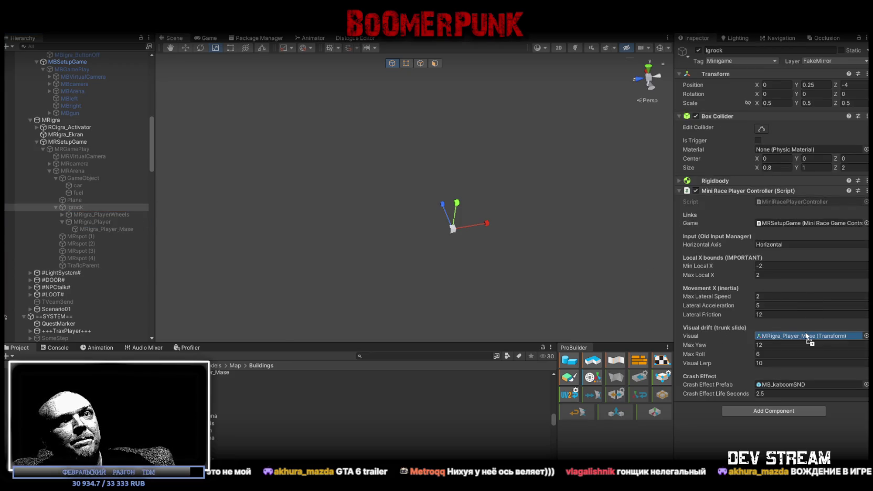
left_click(97, 221)
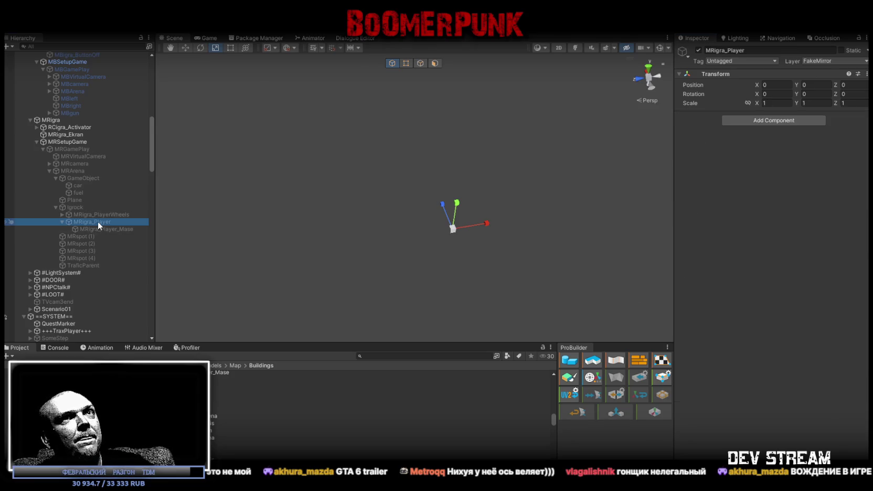
left_click(98, 228)
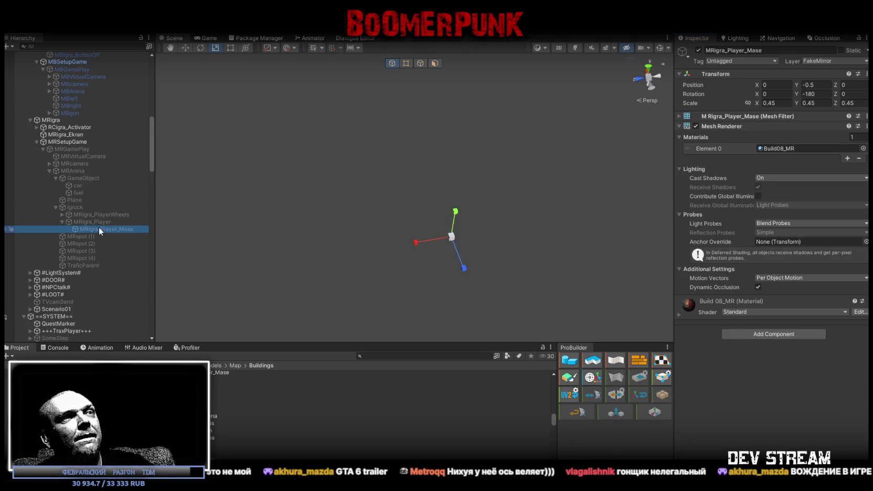
left_click(94, 220)
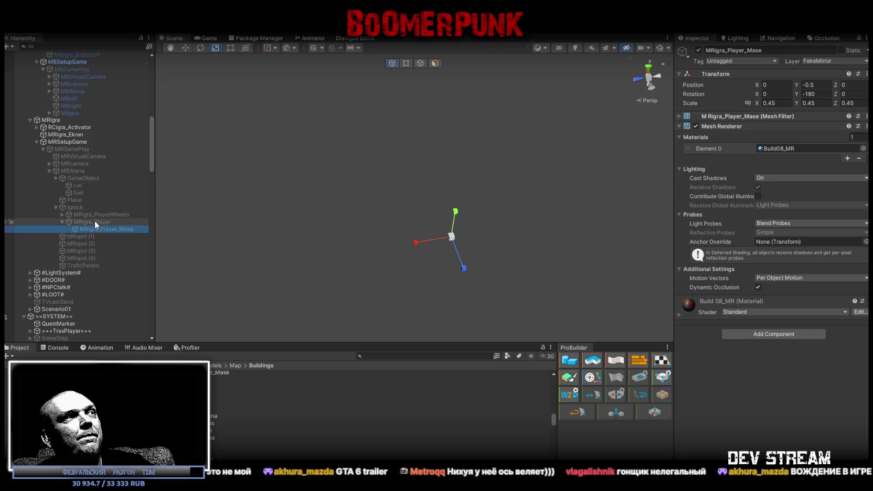
left_click(94, 229)
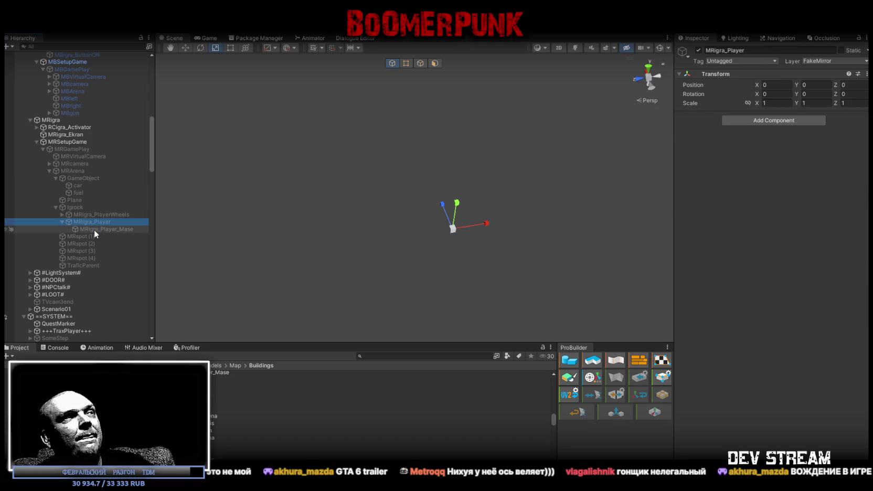
left_click(61, 222)
left_click(73, 207)
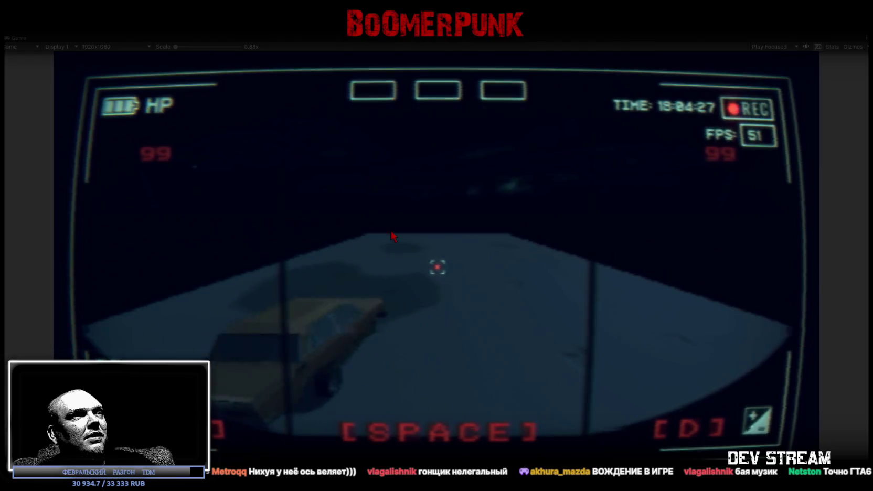
Weave the truck left and right with A and D around the green and red blocks.
key("d")
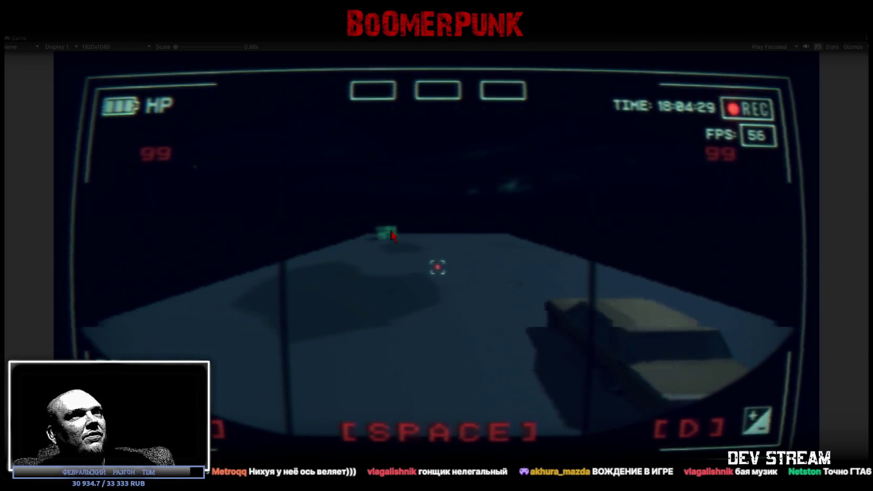
key("a")
key("d")
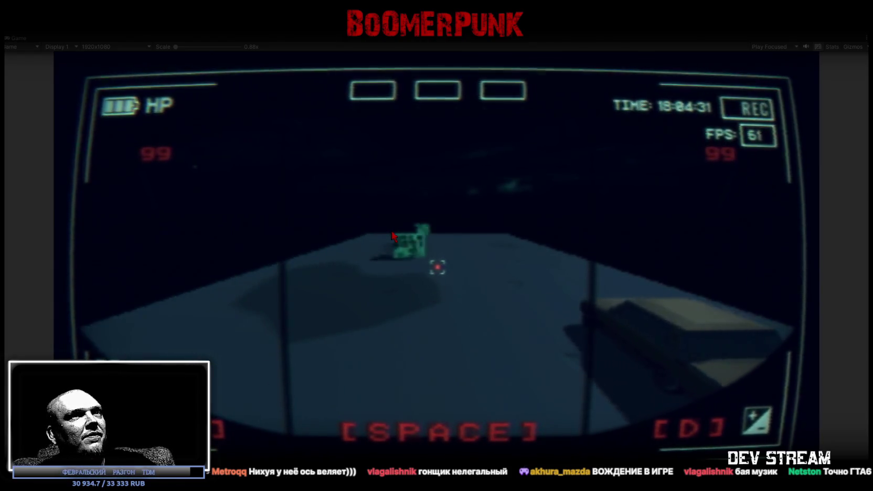
key("a")
key("d")
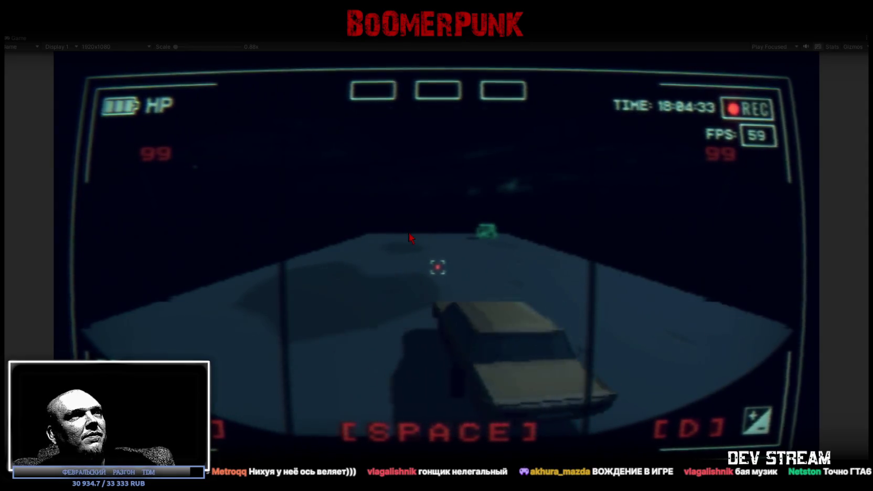
key("a")
key("d")
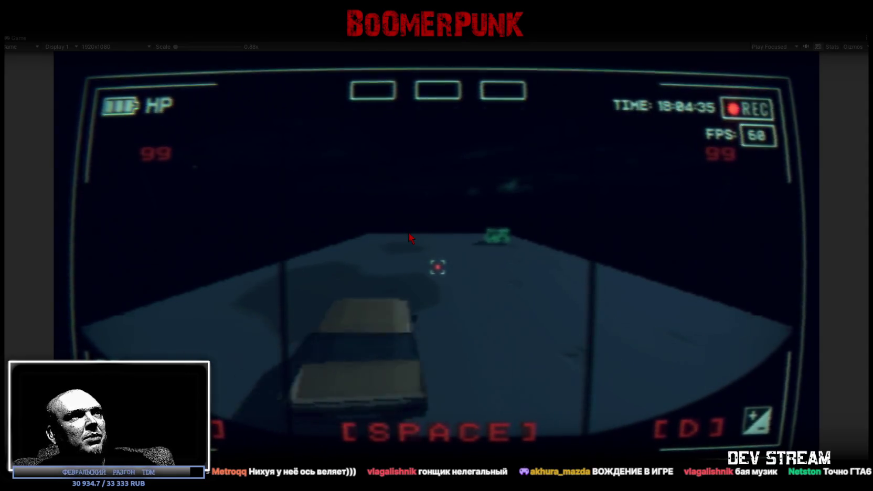
key("a")
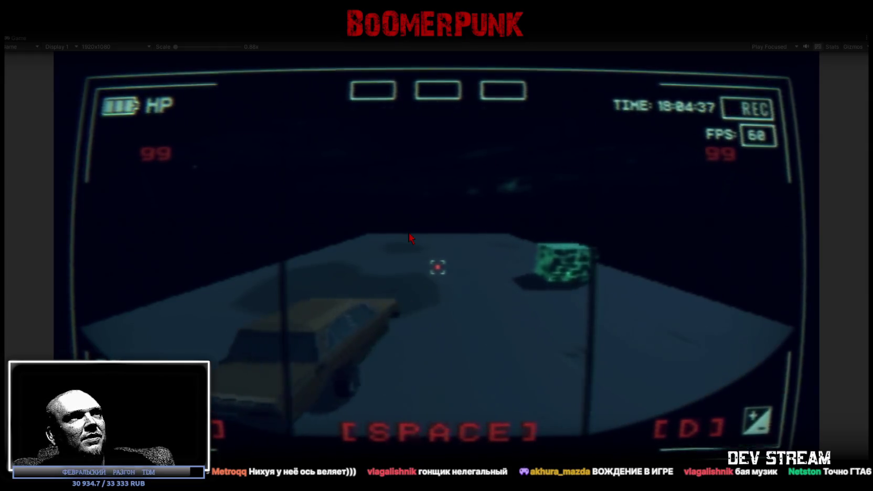
key("d")
key("d")
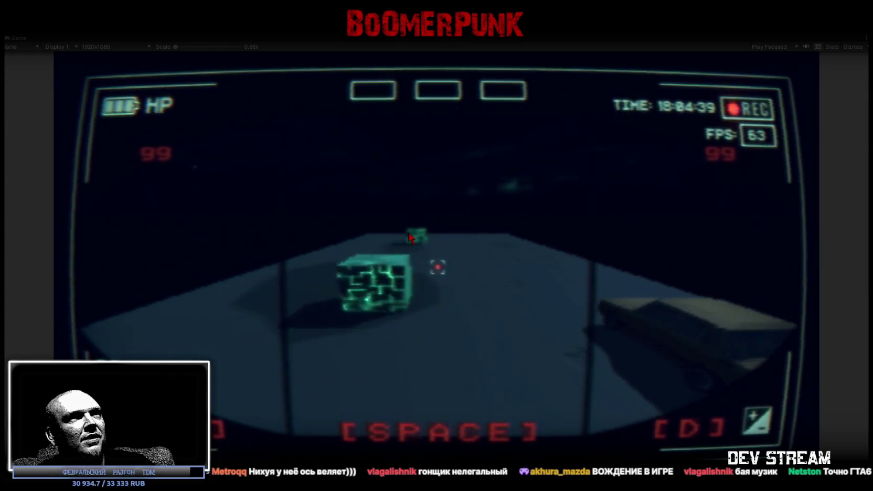
key("a")
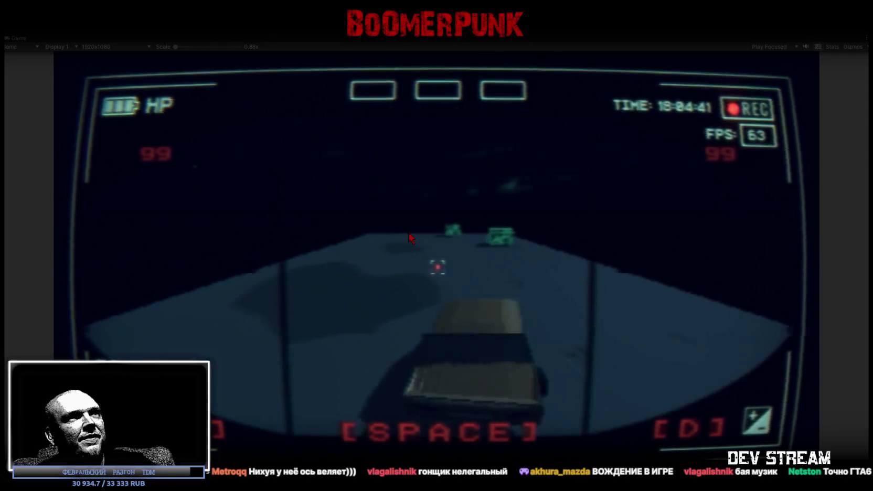
key("d")
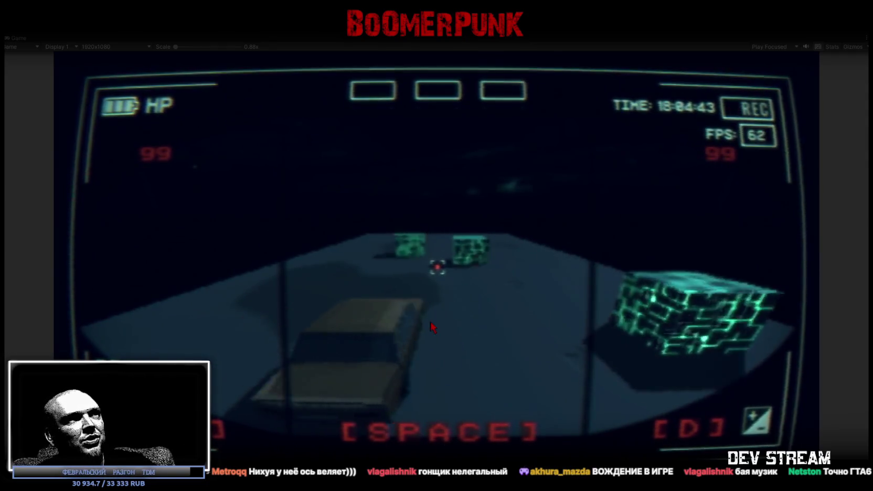
key("a")
key("d")
key("a")
key("d")
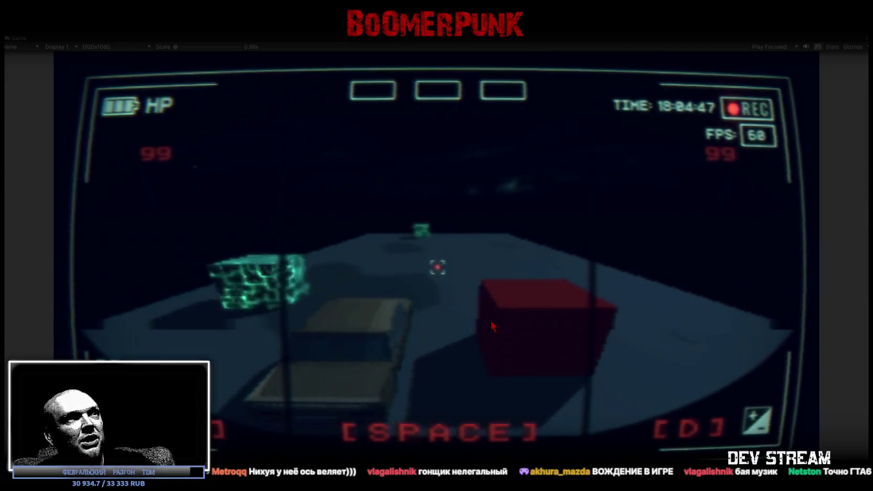
key("a")
key("d")
key("a")
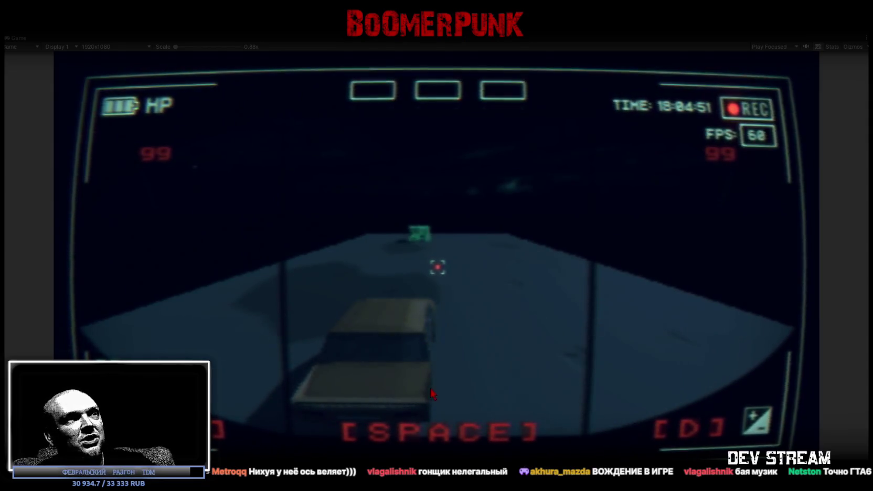
key("d")
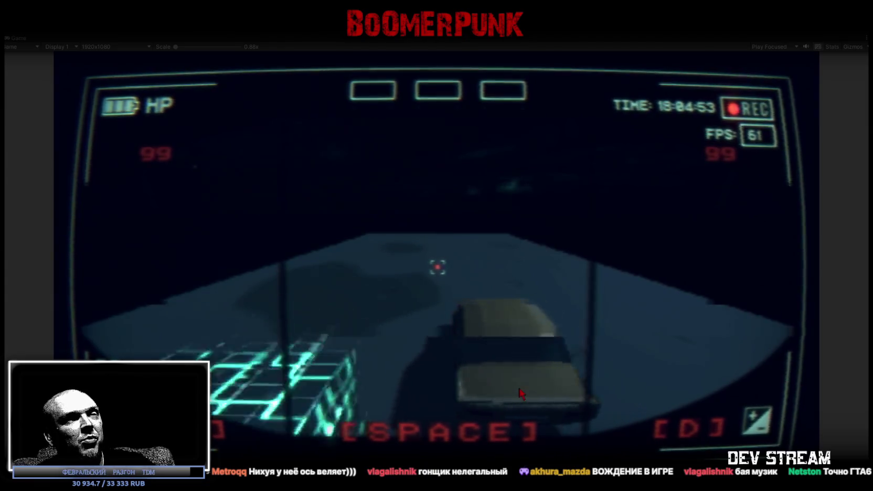
key("a")
key("d")
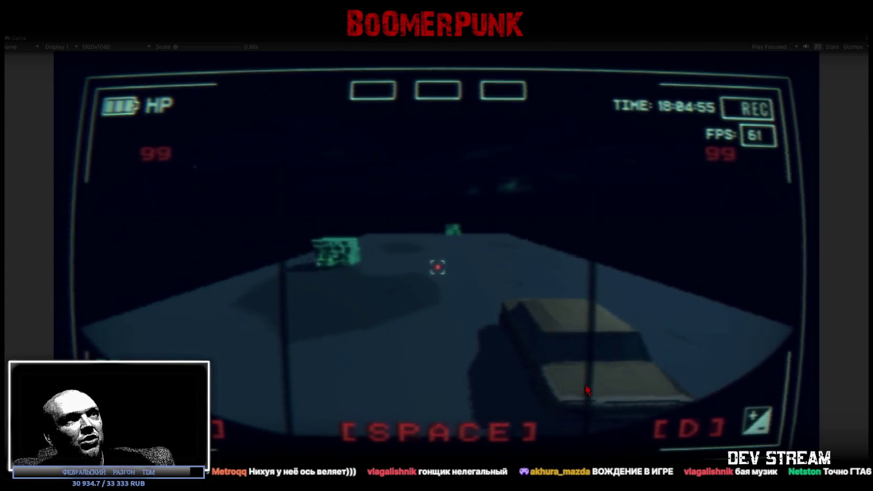
key("a")
key("d")
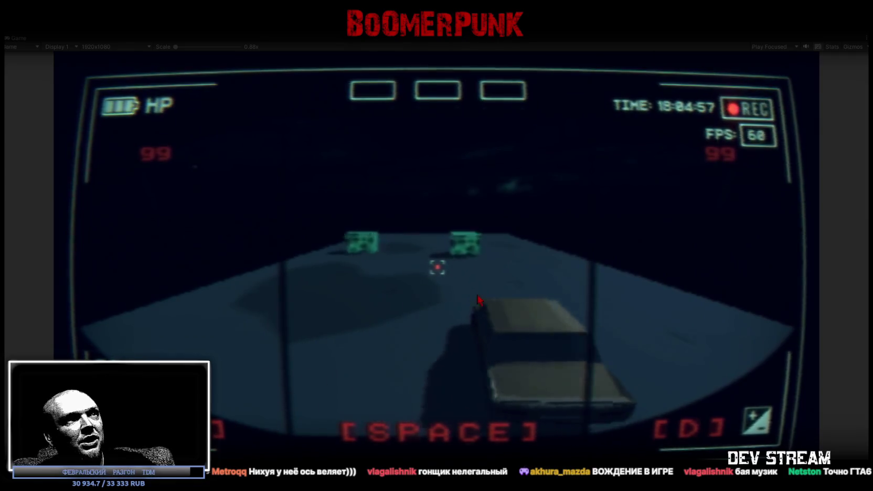
key("a")
key("d")
key("a")
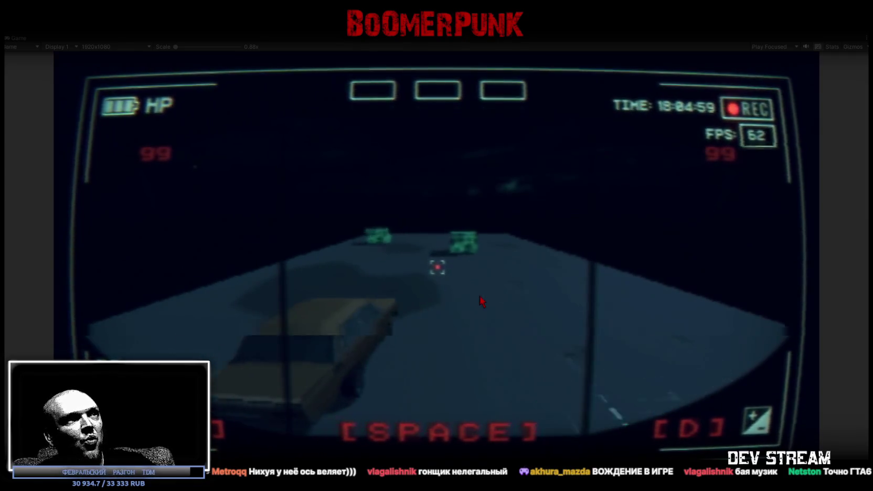
key("d")
key("a")
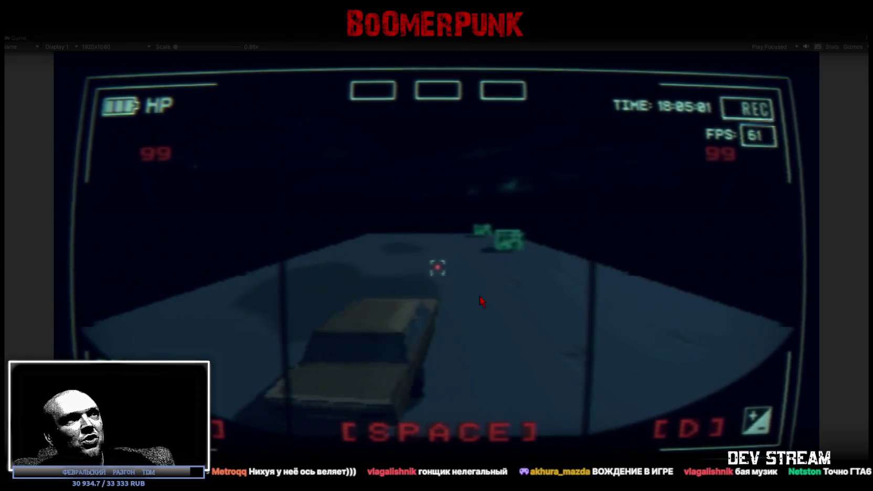
key("d")
key("a")
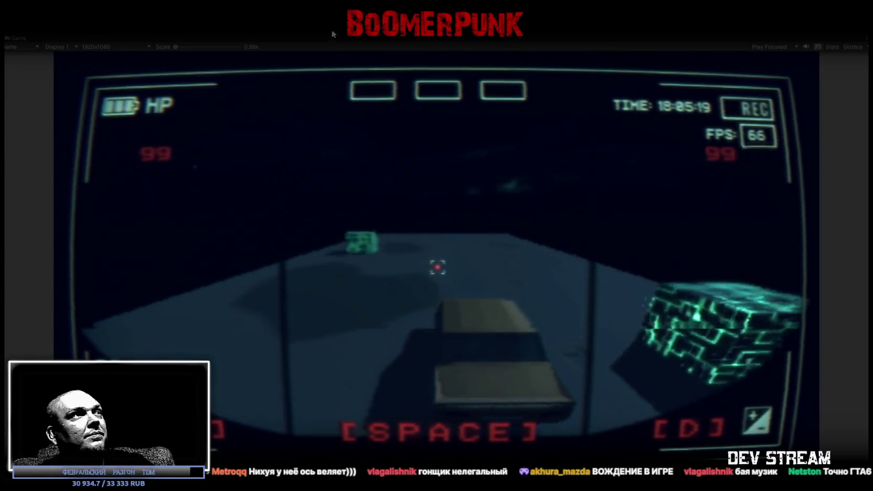
Restore the full editor layout and steer the truck while watching its Position X.
double_click(46, 37)
key("a")
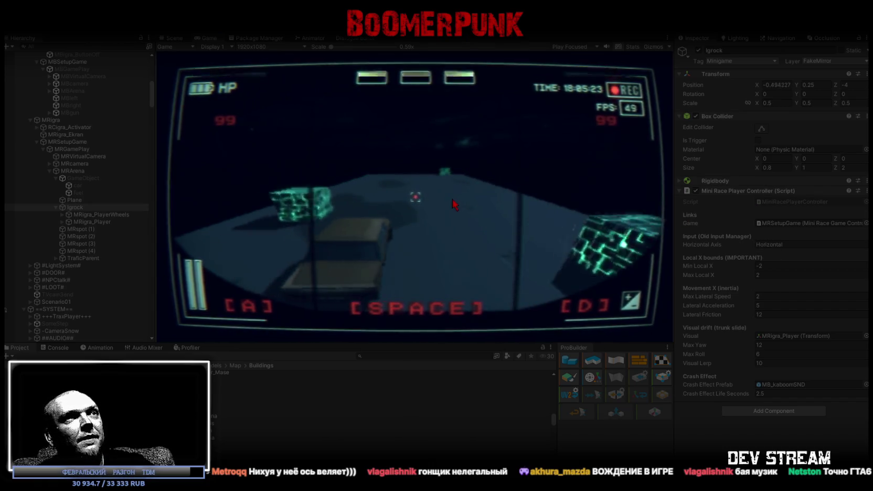
key("d")
key("a")
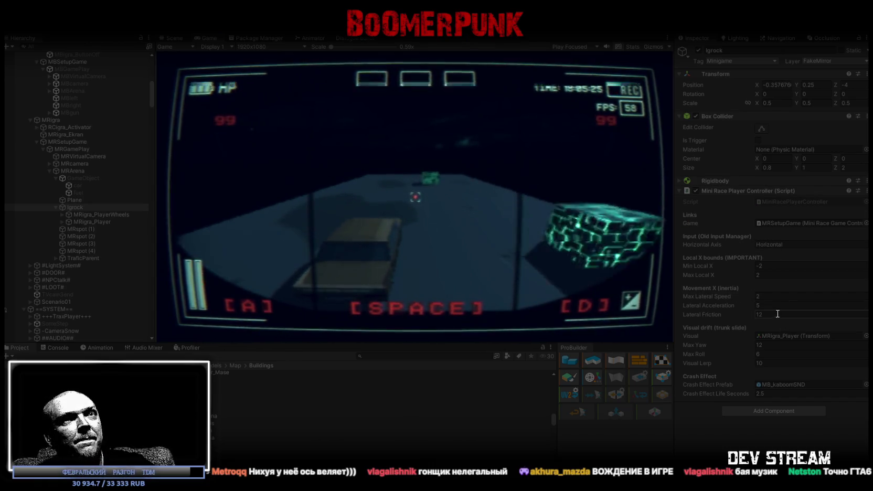
key("a")
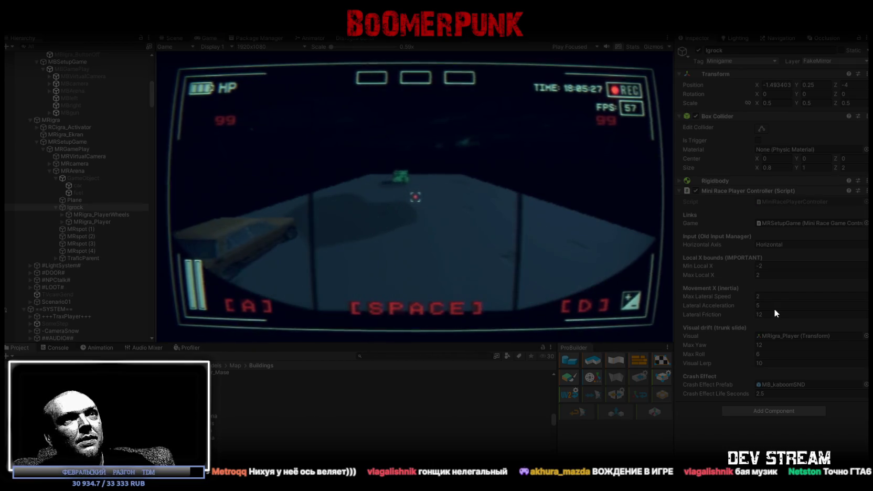
key("a")
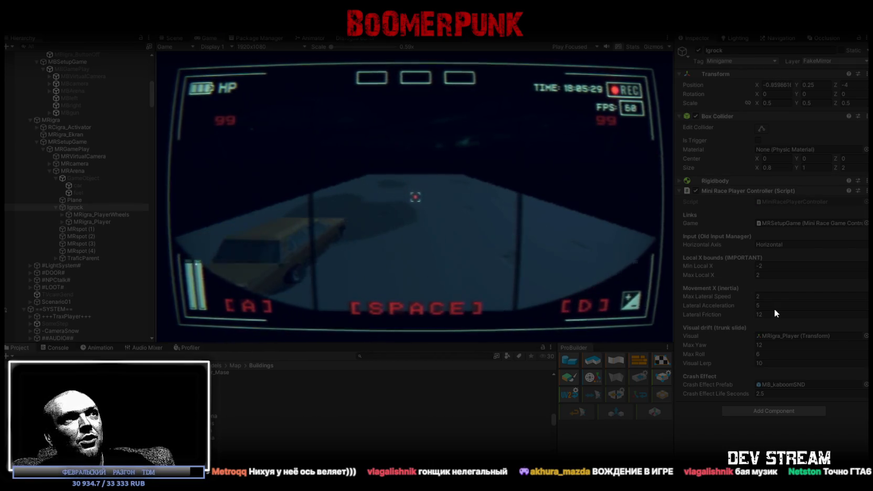
key("d")
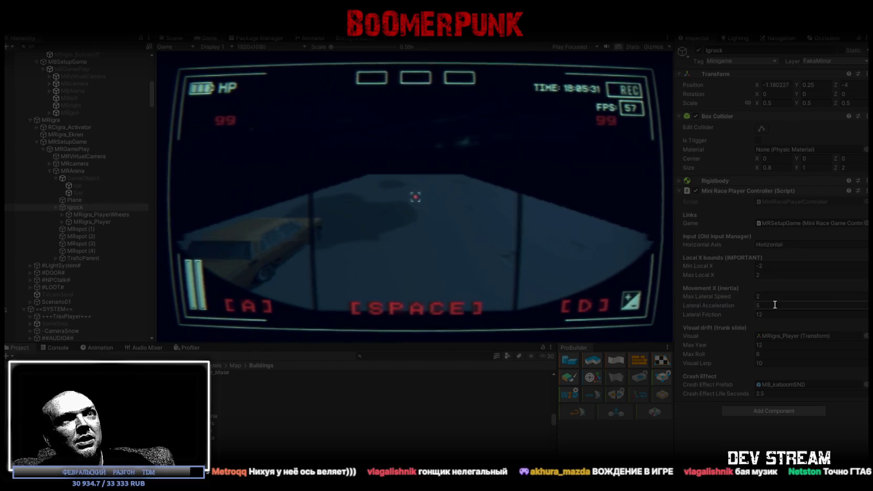
type("125")
Test a Lateral Acceleration of 125, then set it back to 5.
left_click(423, 208)
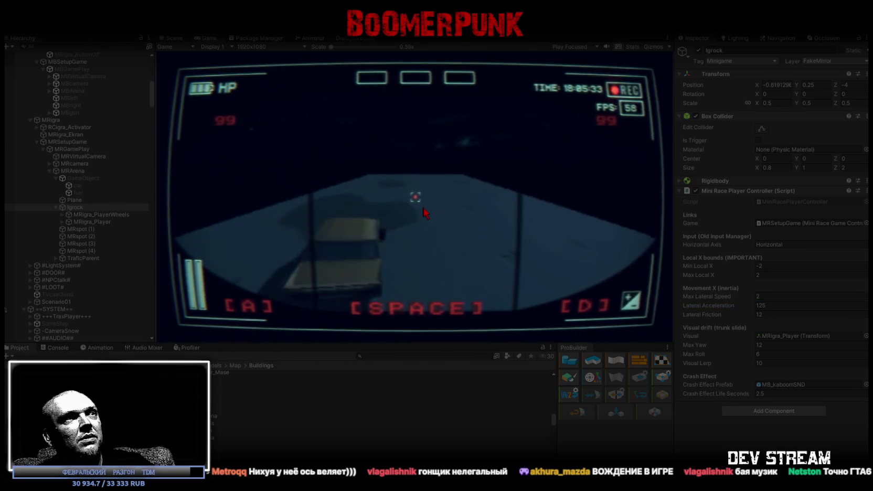
key("d")
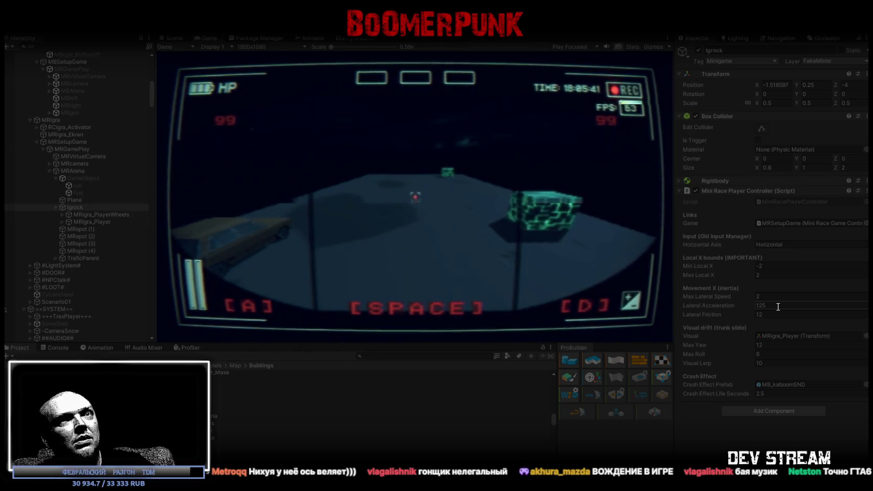
type("5")
key("Return")
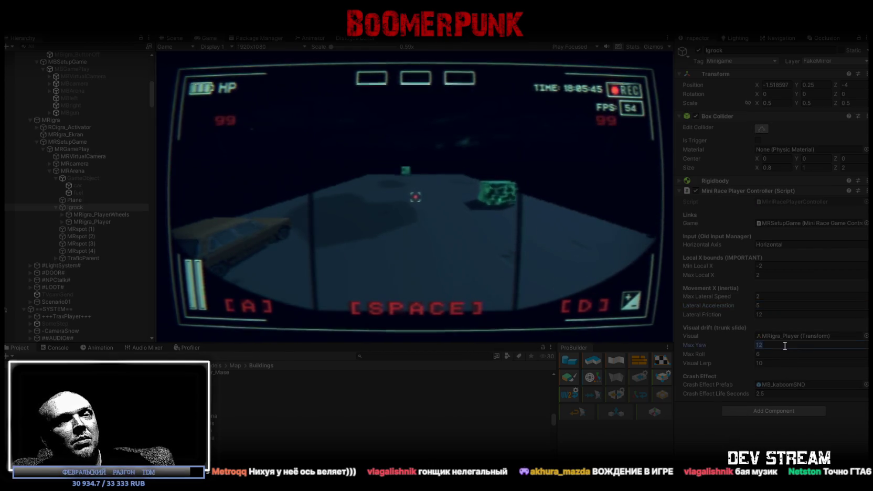
Set the visual drift Max Yaw to 4 and Max Roll to 12 during play.
left_click(783, 346)
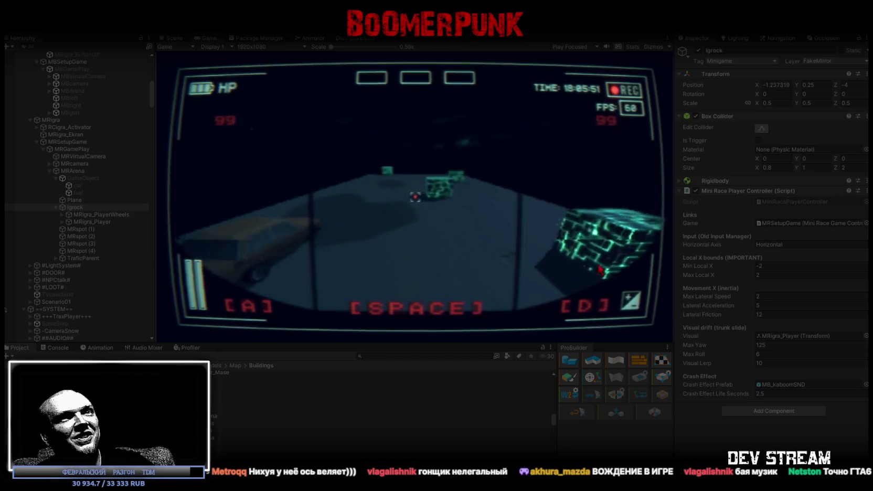
key("BackSpace")
key("BackSpace")
key("BackSpace")
type("2")
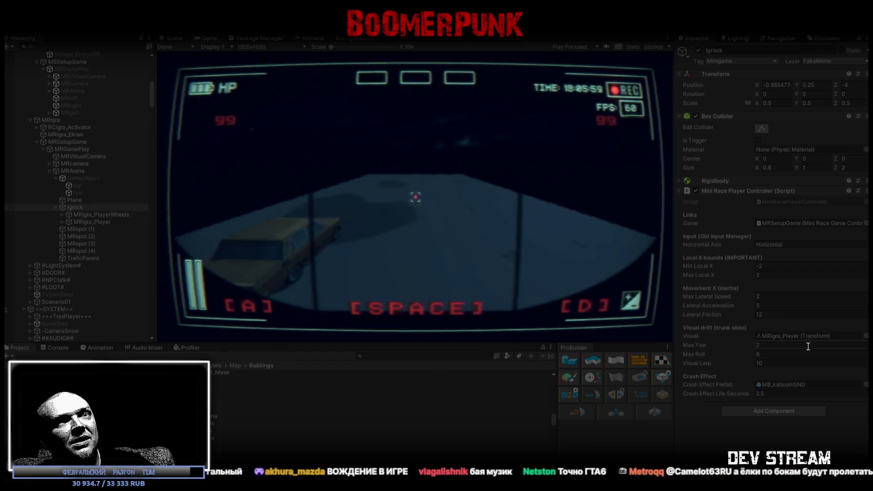
left_click(756, 354)
type("125")
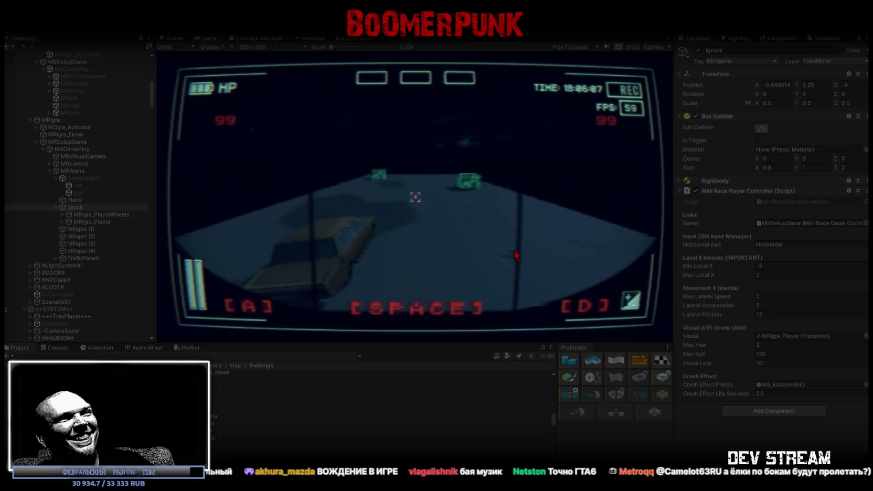
left_click(767, 345)
type("4")
type("12")
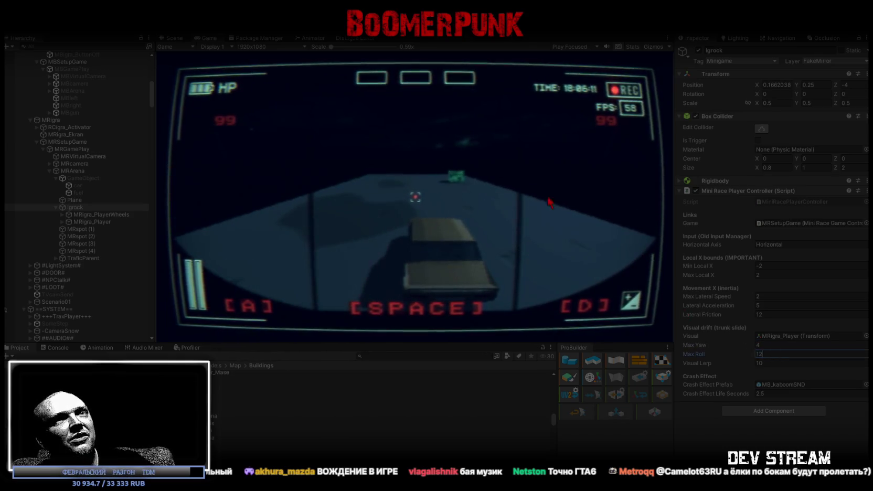
left_click(497, 177)
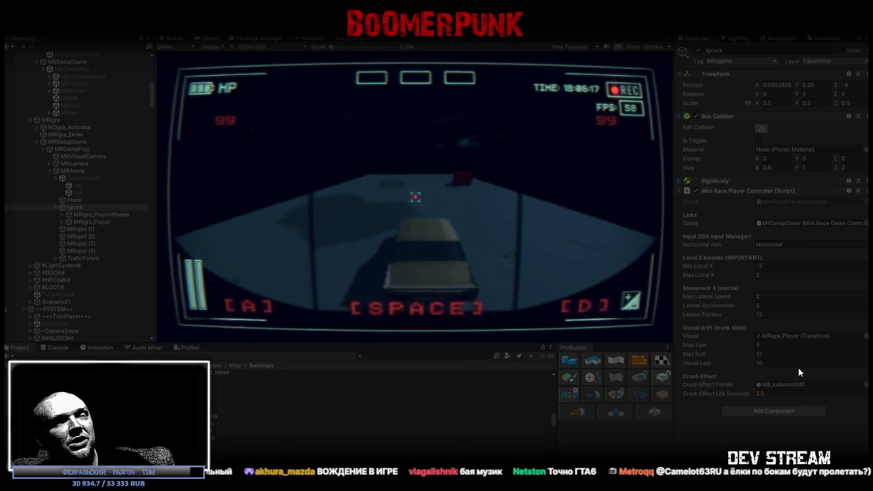
left_click(783, 363)
Try Visual Lerp values of 5, 1 and finally 128 while steering to test the drift.
type("5")
key("Return")
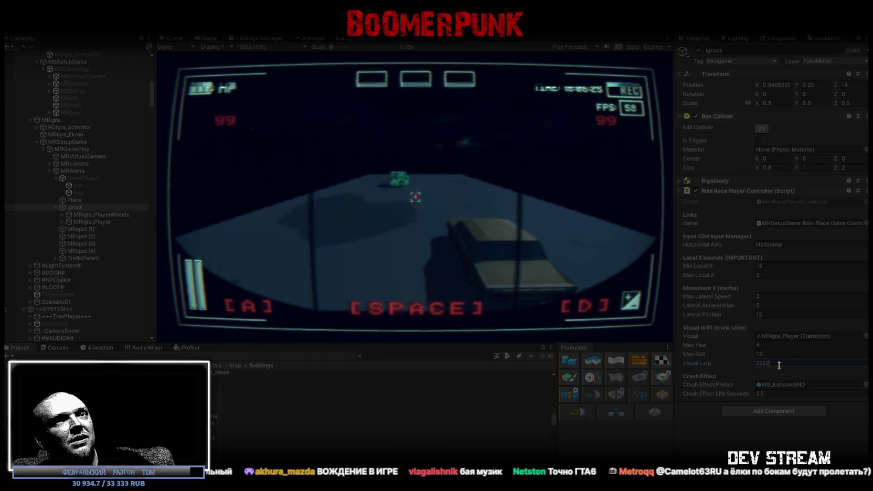
key("a")
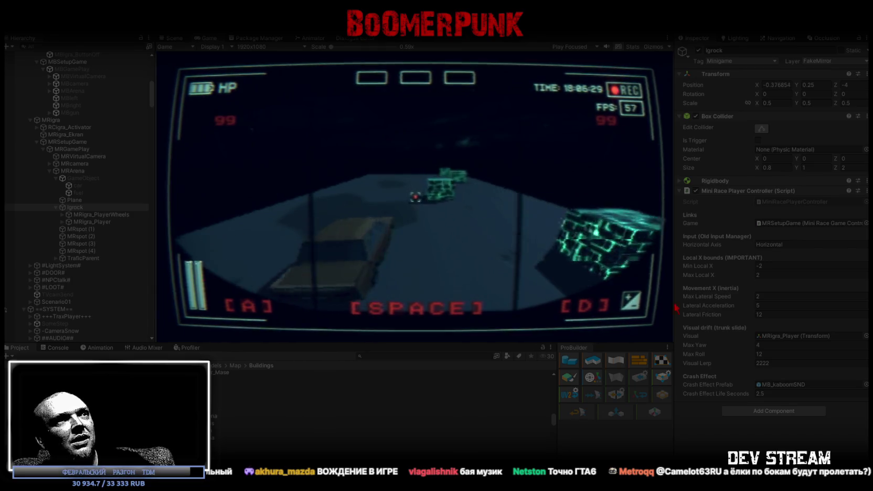
left_click(510, 207)
key("d")
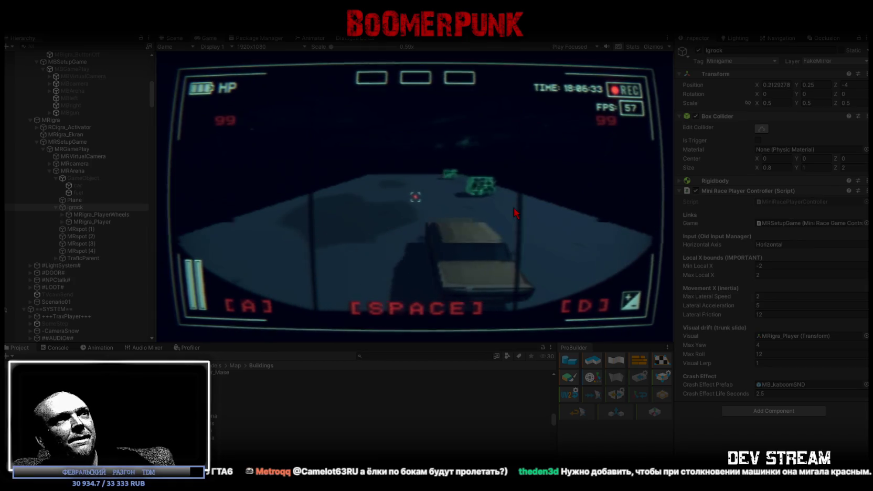
key("a")
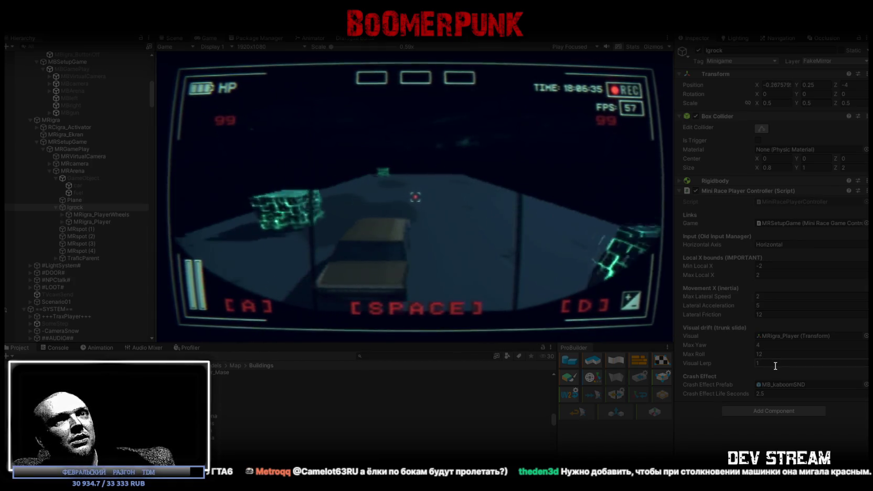
left_click(775, 366)
type("8")
left_click(489, 174)
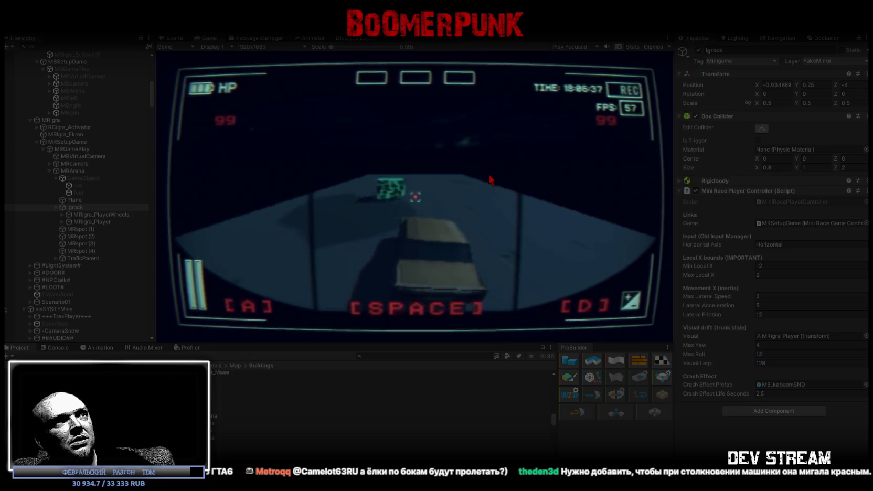
Steer the car left and right past oncoming traffic, then open the Mini Race Player Controller options.
key("d")
key("a")
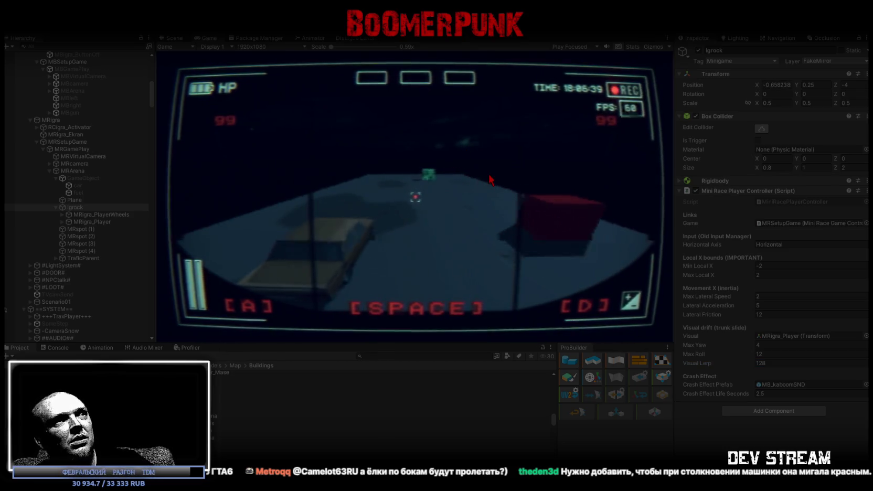
key("a")
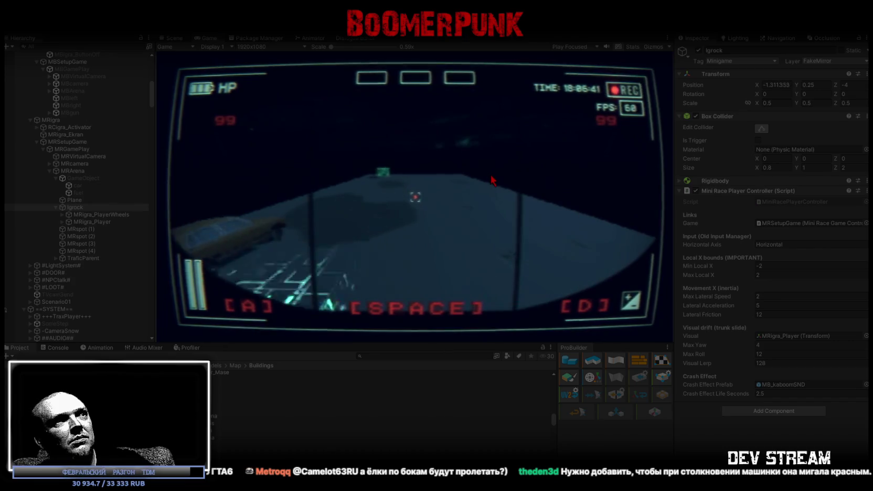
key("d")
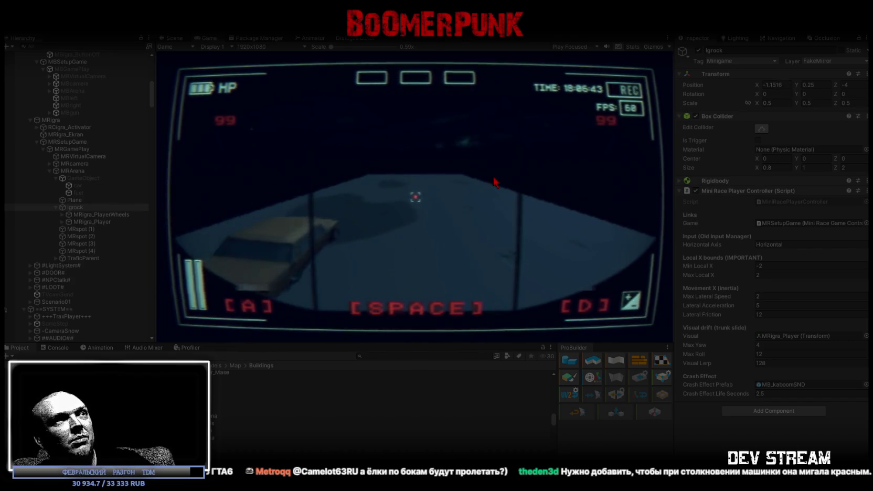
key("a")
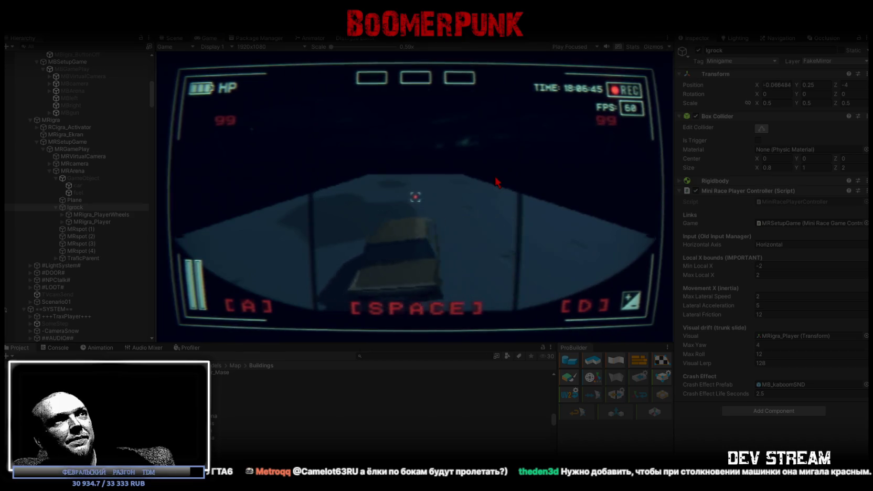
key("a")
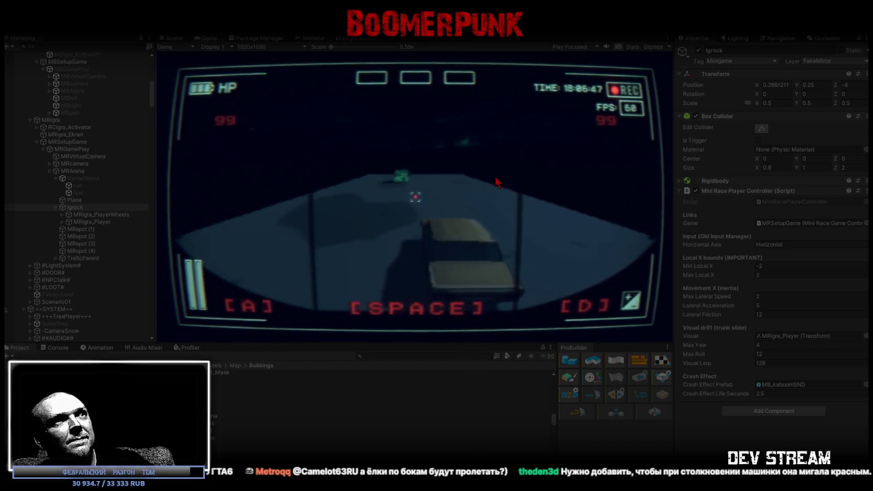
key("a")
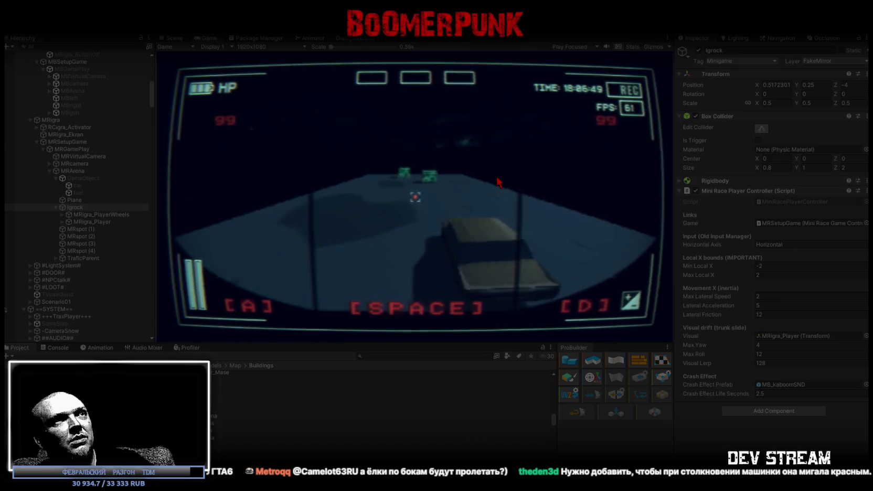
key("d")
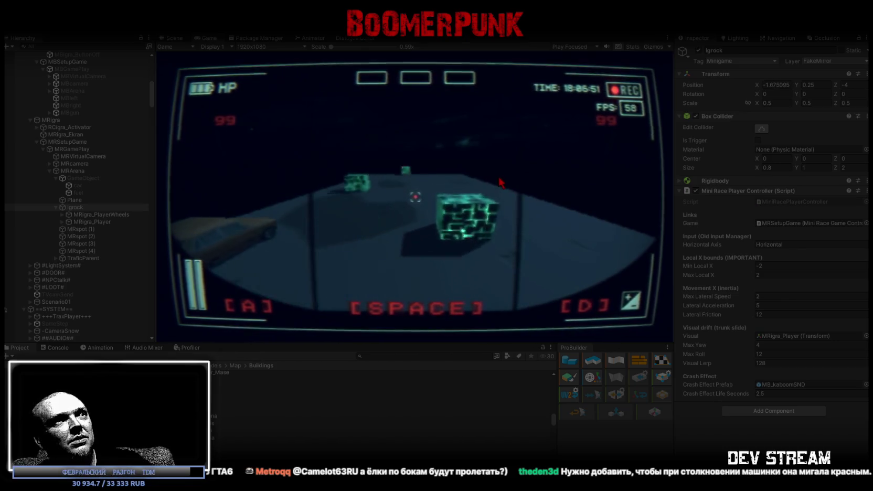
key("d")
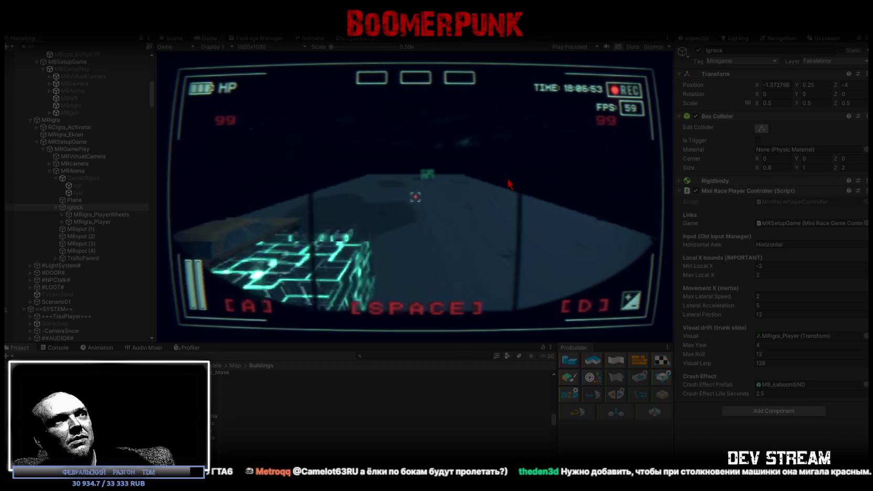
key("d")
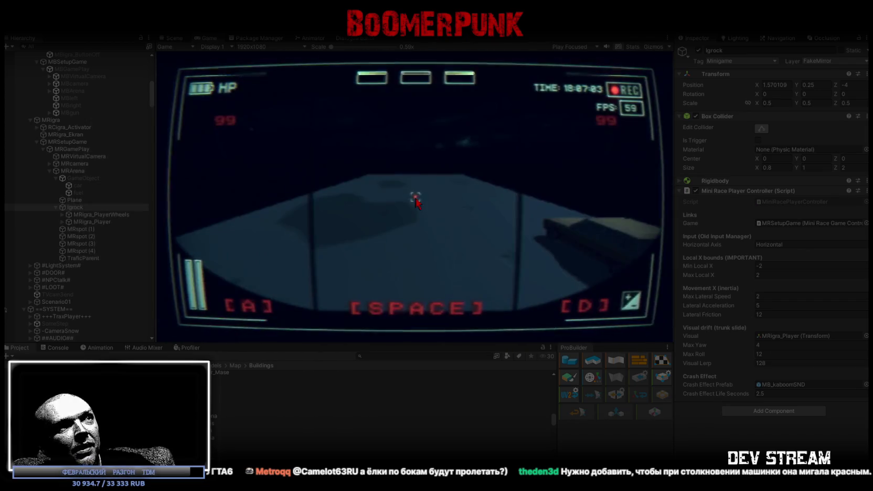
key("a")
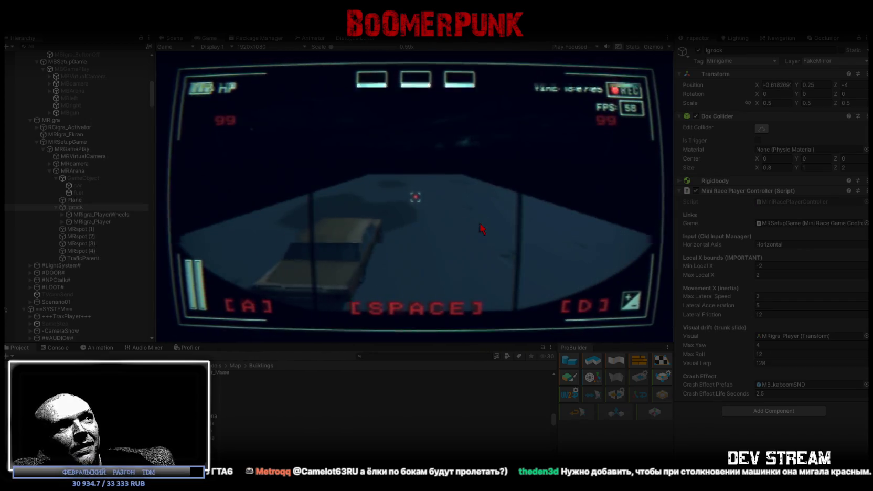
key("d")
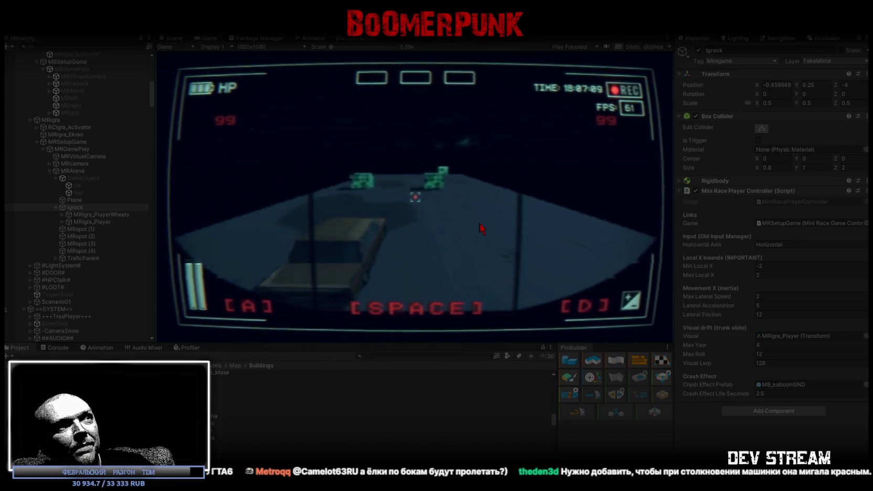
key("d")
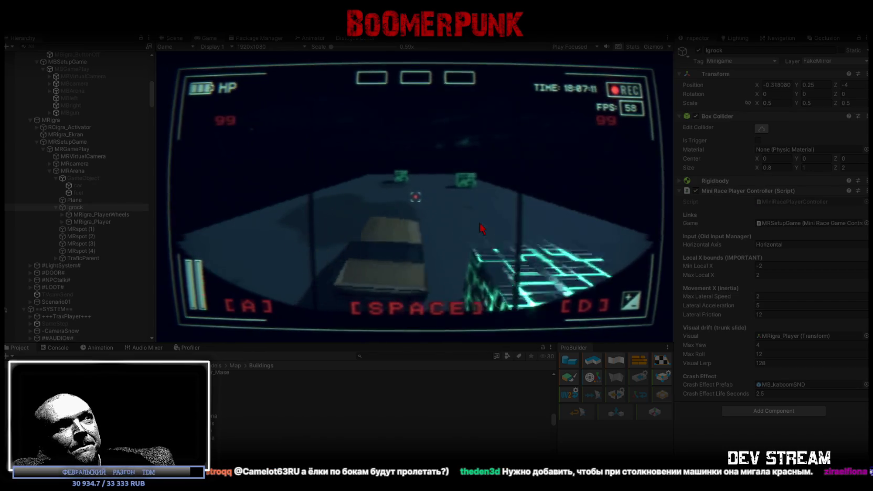
key("d")
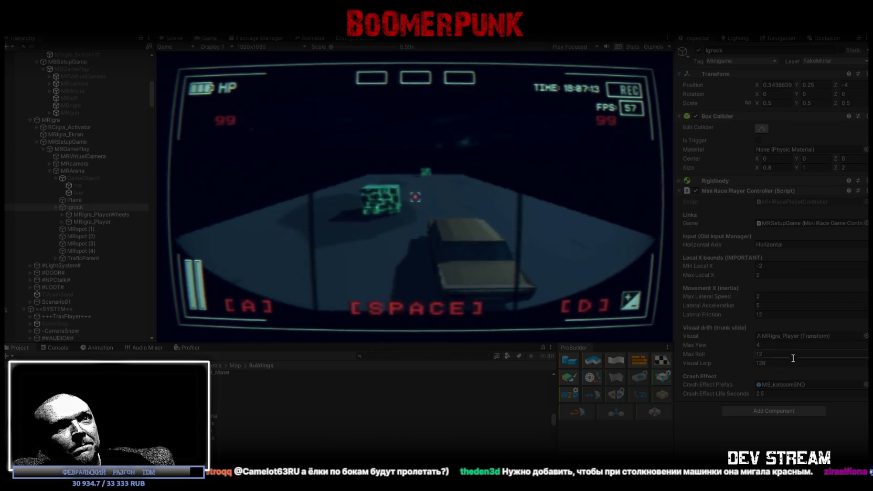
key("d")
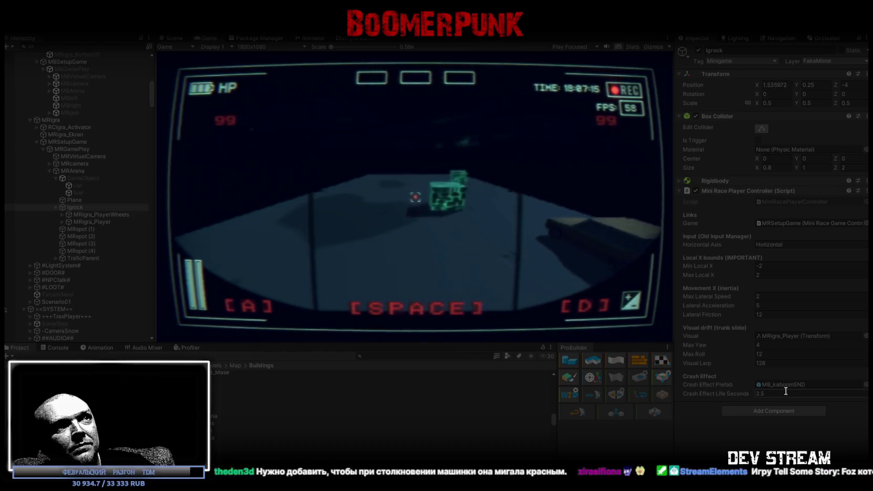
key("a")
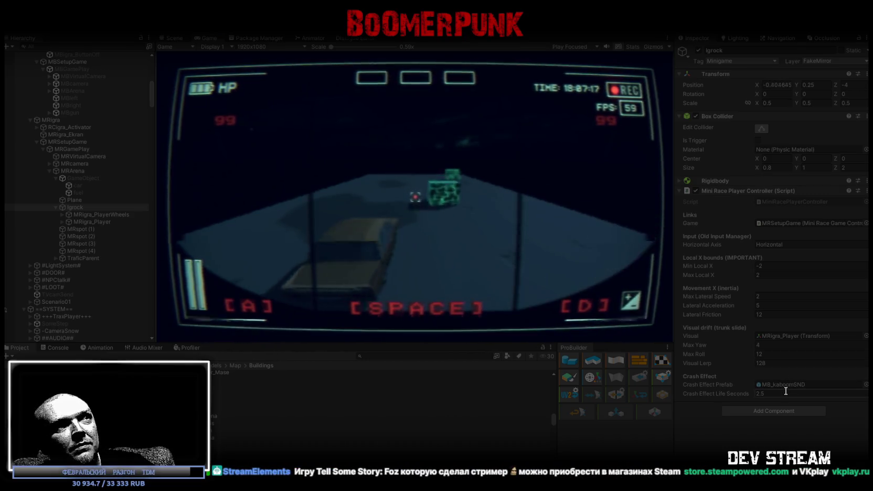
key("d")
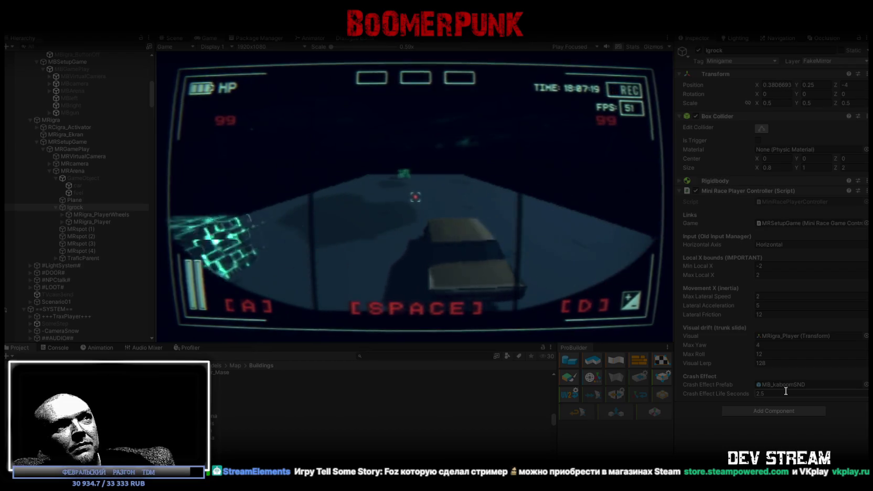
key("a")
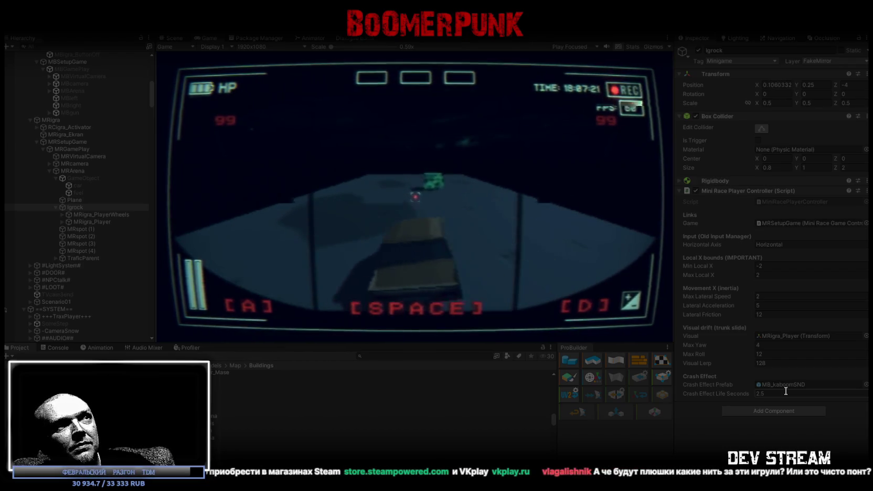
key("d")
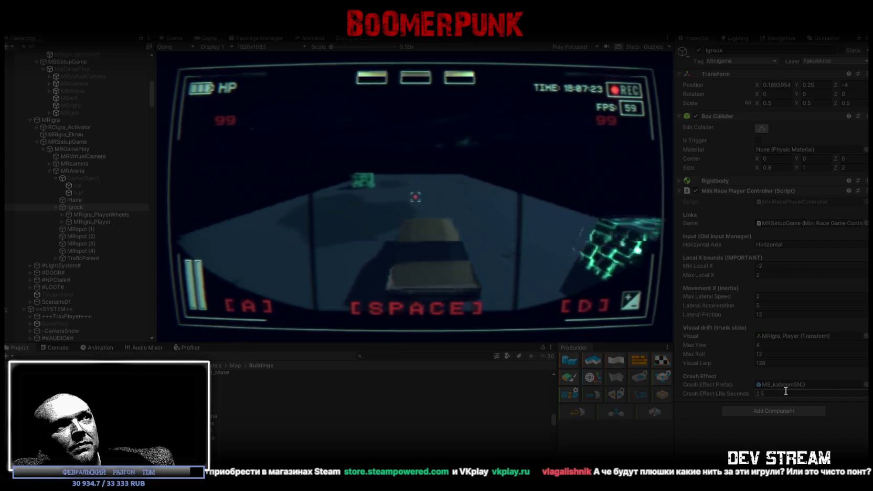
key("d")
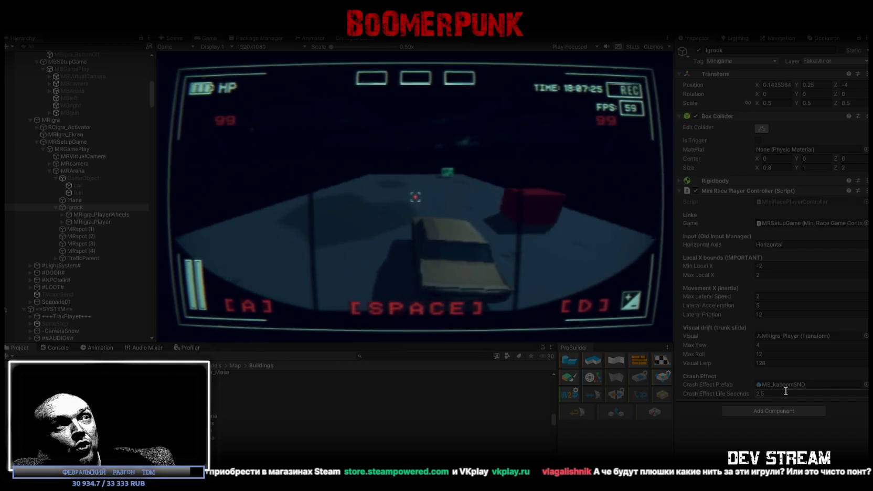
key("a")
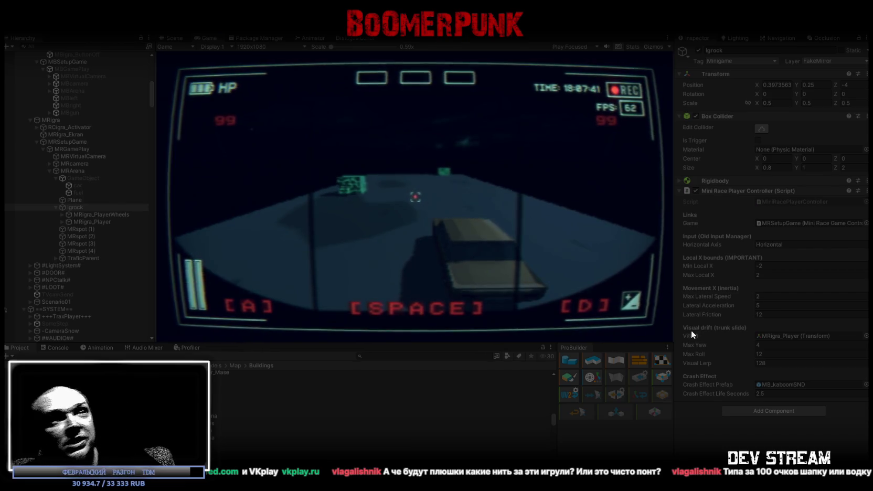
left_click(867, 192)
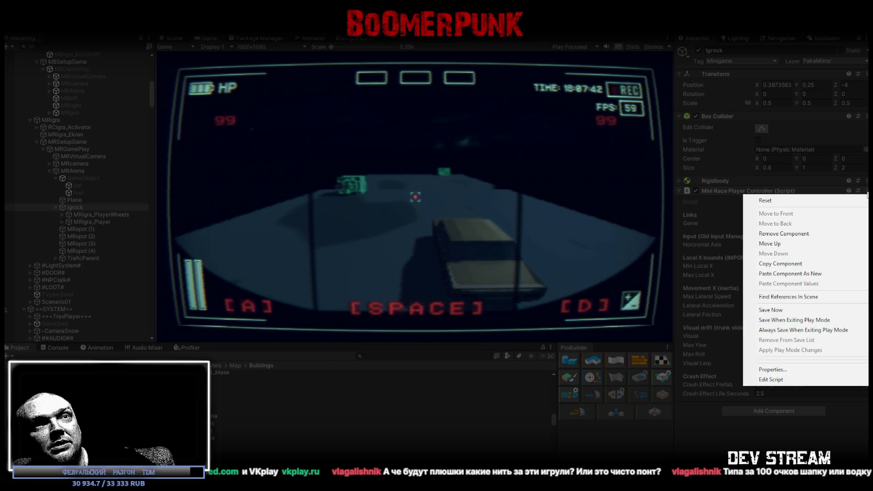
Save the player controller's play-mode values, then edit MRSetupGame's Map Animator Float Param.
left_click(789, 314)
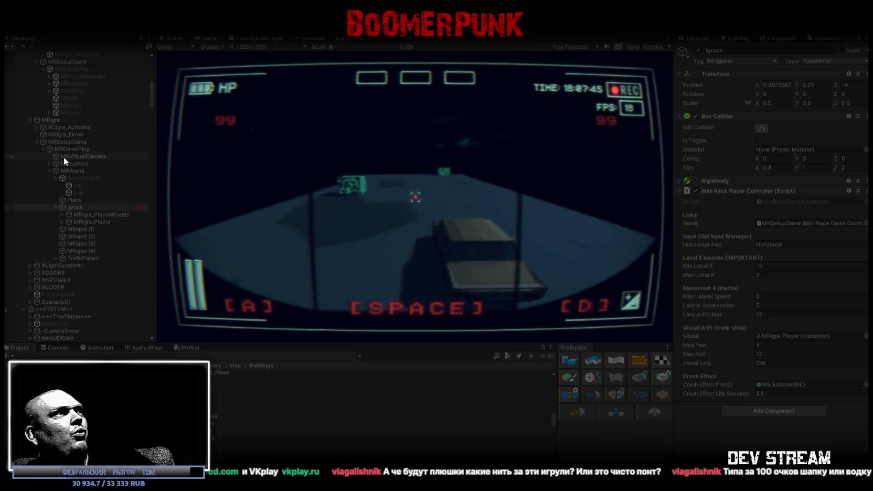
left_click(65, 141)
scroll(822, 339, "down", 10)
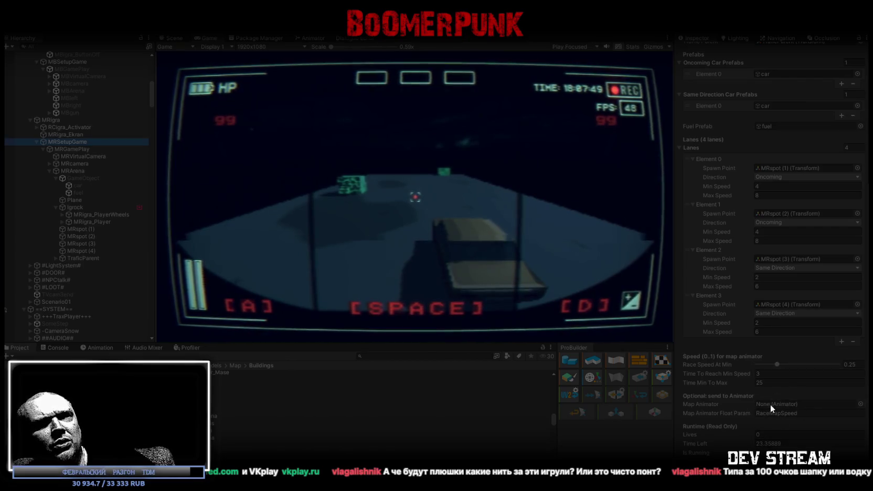
left_click(805, 413)
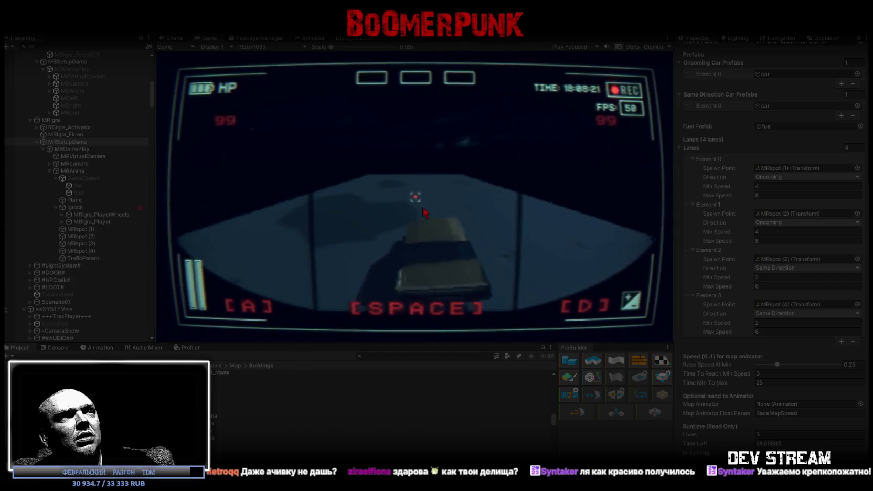
Maximize the Game view to play-test the race full-size.
double_click(207, 37)
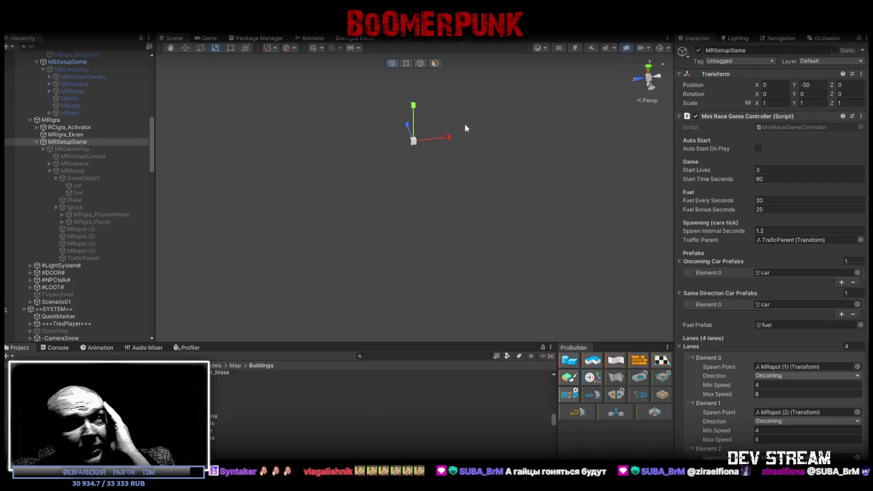
Frame RCigra_Activator and pull the view back to show the arcade cabinets.
key("f")
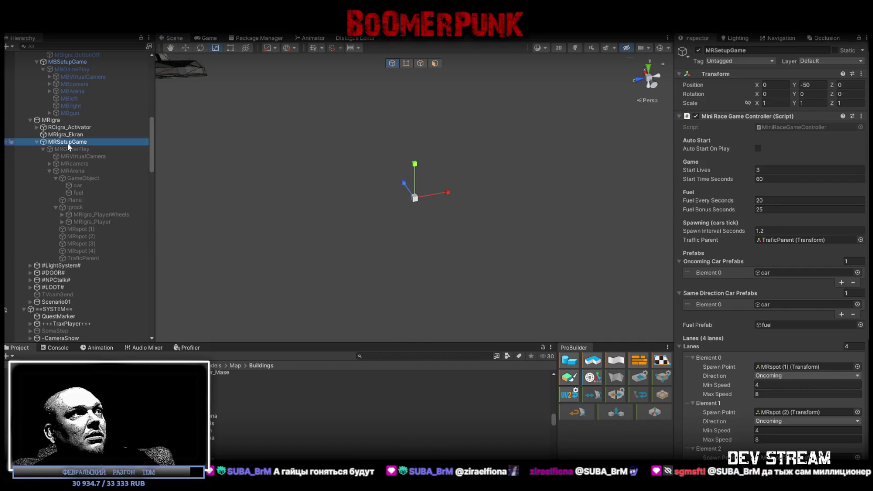
left_click(68, 127)
double_click(68, 128)
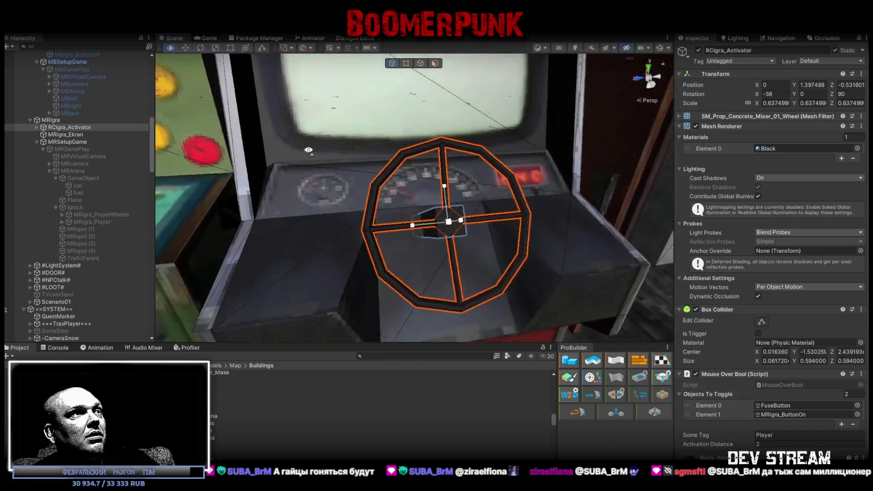
mouse_move(294, 157)
right_mouse_down()
mouse_move(283, 138)
mouse_move(467, 195)
mouse_move(383, 185)
mouse_move(435, 171)
mouse_move(444, 189)
right_mouse_up()
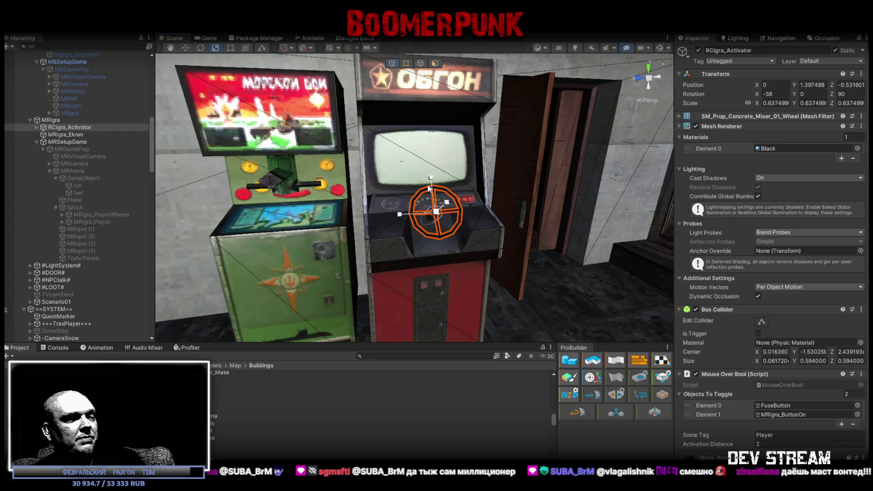
Orbit the orange car in Blockbench to view its rear, then return to Unity.
key("alt+Tab")
mouse_move(499, 331)
left_mouse_down()
mouse_move(380, 356)
mouse_move(328, 328)
mouse_move(585, 336)
left_mouse_up()
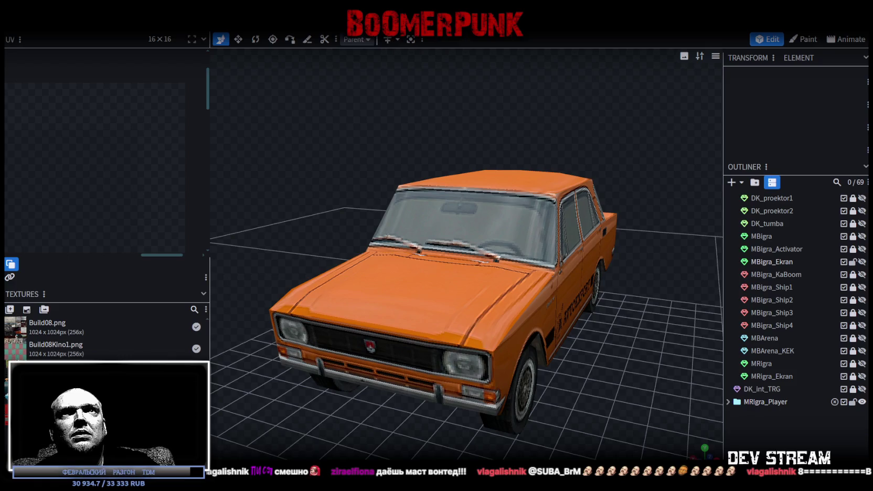
key("alt+Tab")
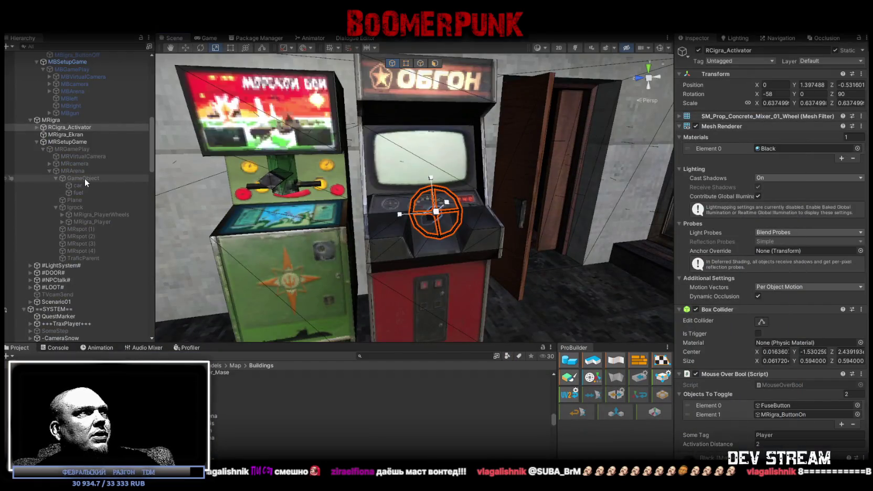
Select MRcamera and inspect its target render texture, MBigraTexture.
left_click(56, 178)
left_click(70, 163)
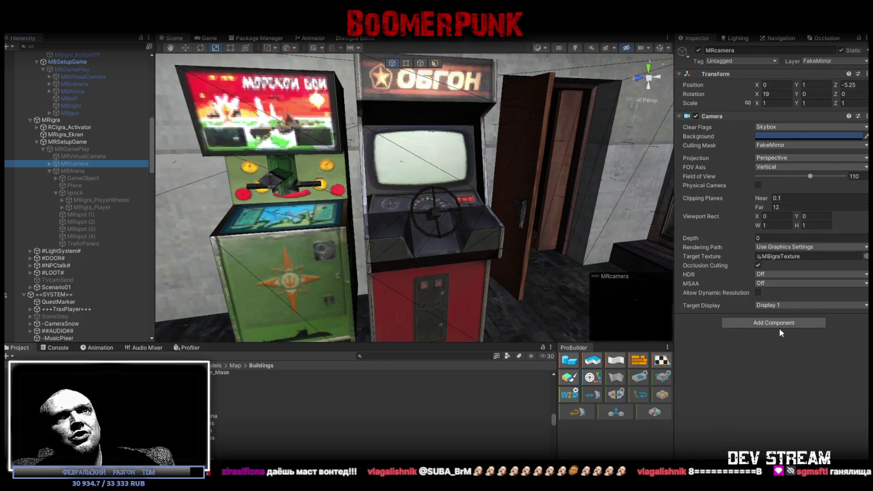
left_click(776, 257)
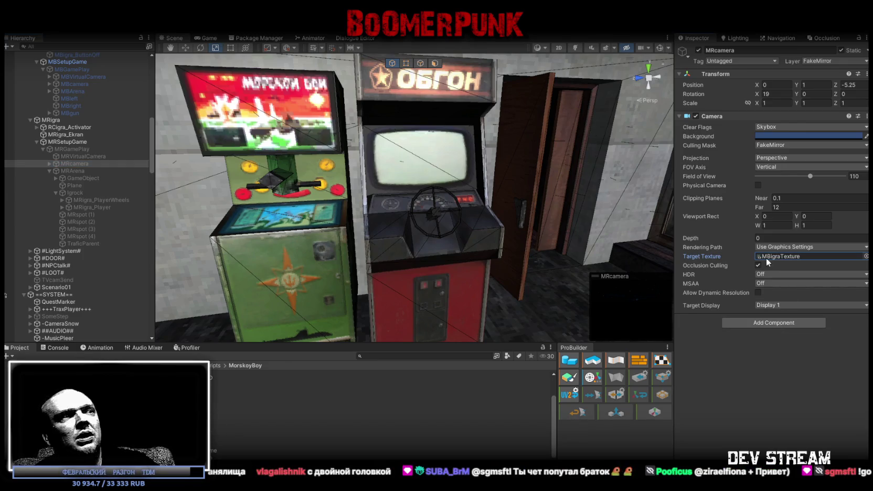
left_click(214, 422)
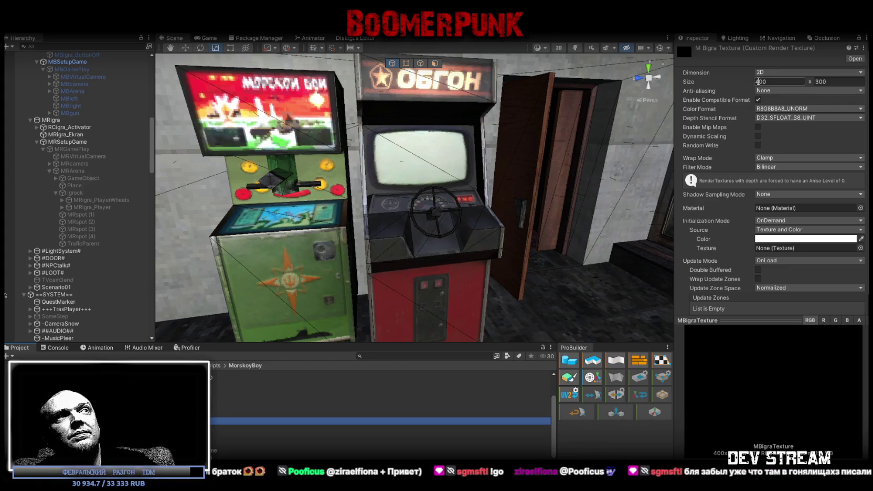
Select the MRigra cabinet, review and clear the console warnings, then browse Project assets.
mouse_move(525, 157)
right_mouse_down()
mouse_move(539, 157)
mouse_move(533, 234)
right_mouse_up()
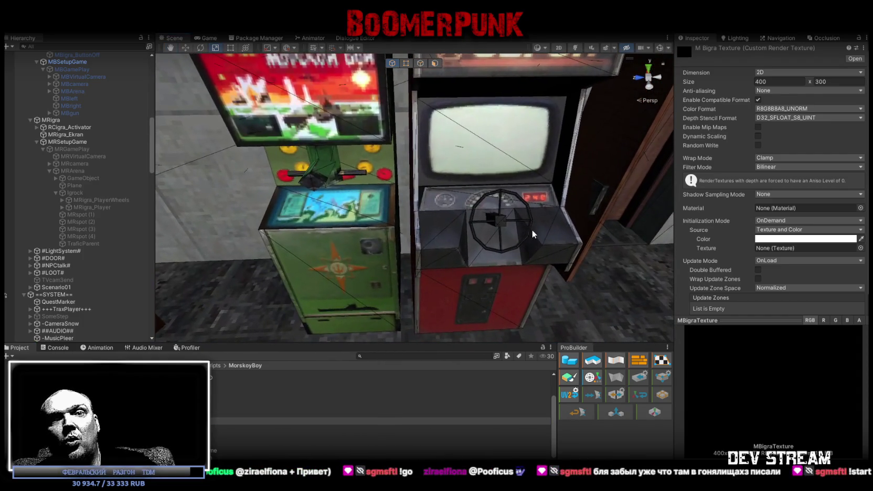
left_click(438, 292)
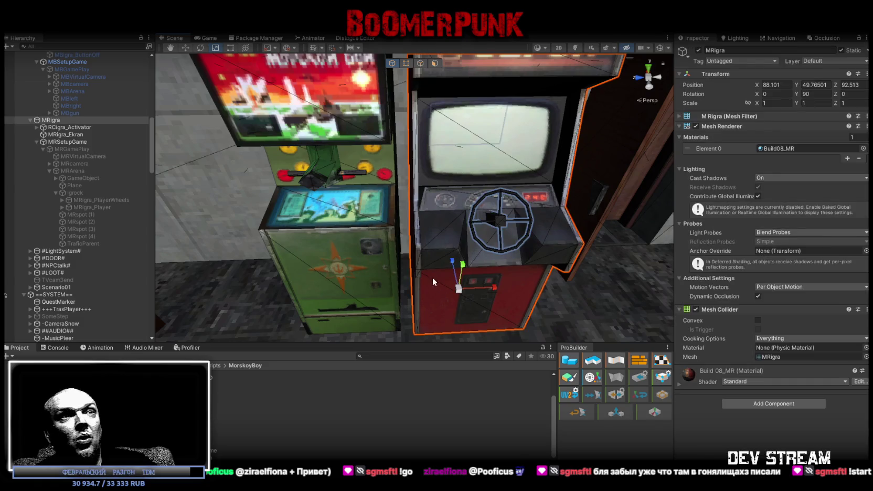
left_click(59, 348)
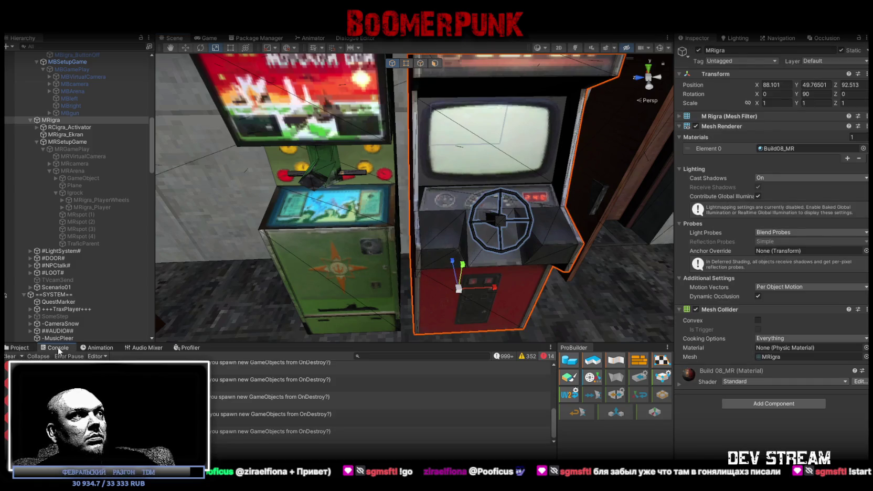
left_click(314, 379)
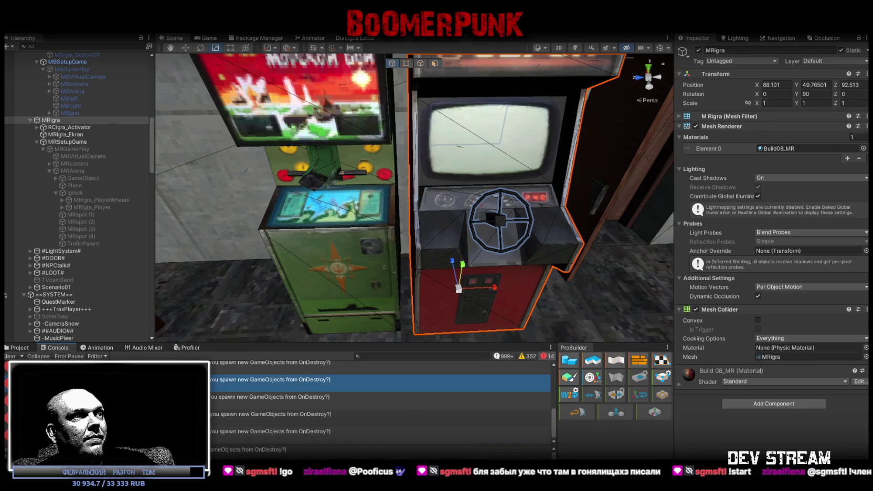
left_click(11, 356)
left_click(17, 349)
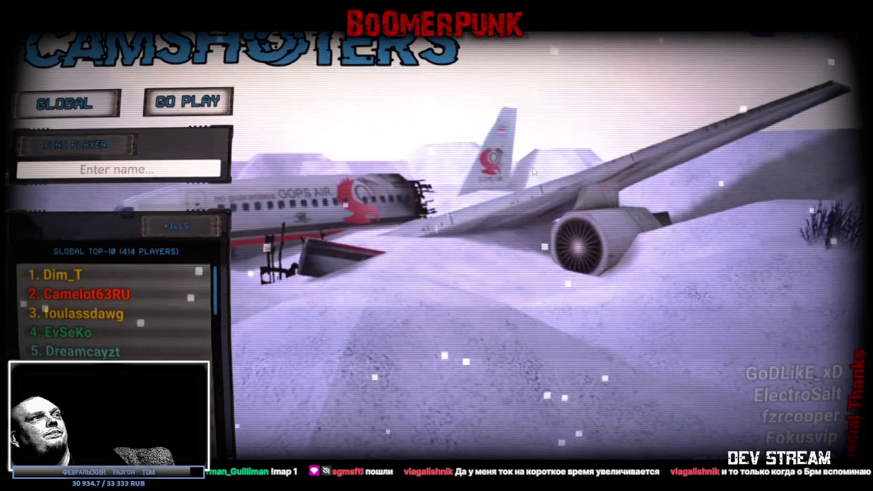
Switch the leaderboard to TOURNAMENT rankings and start a new tournament.
left_click(68, 111)
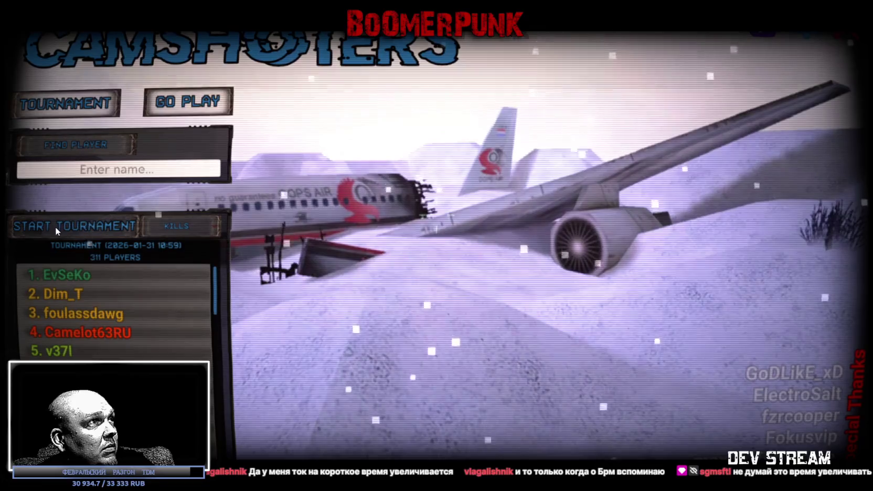
left_click(48, 229)
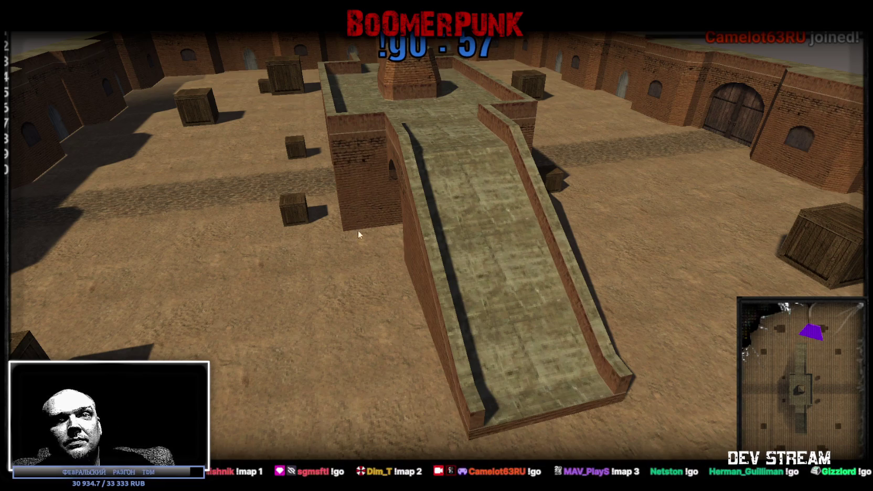
Orbit the camera around the arena's central ramp to see the whole map.
left_click_drag(359, 234, 359, 233)
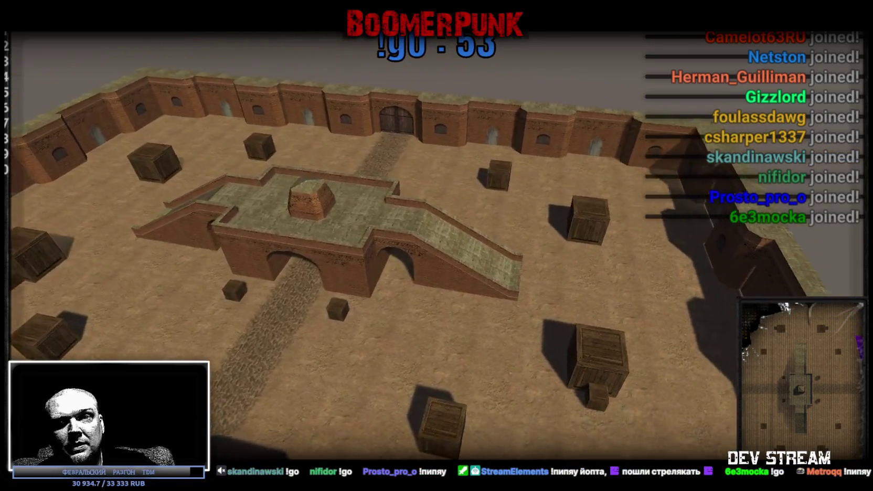
left_click_drag(436, 244, 436, 244)
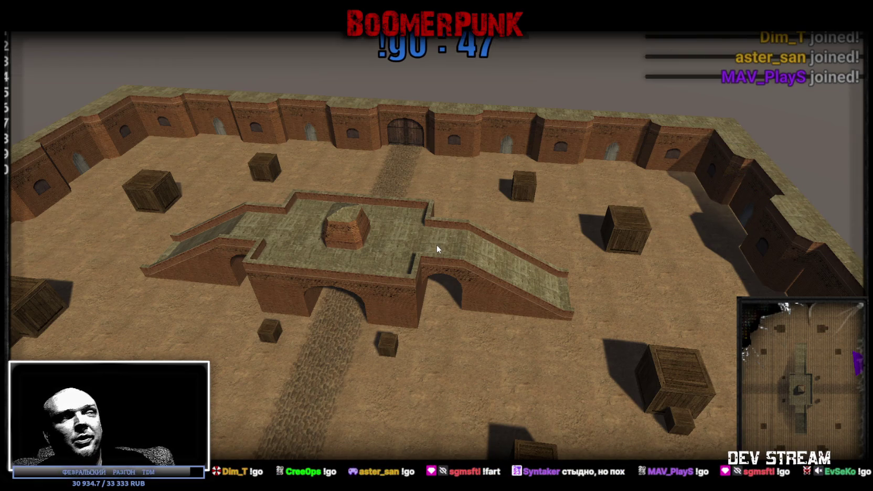
left_click_drag(411, 247, 411, 247)
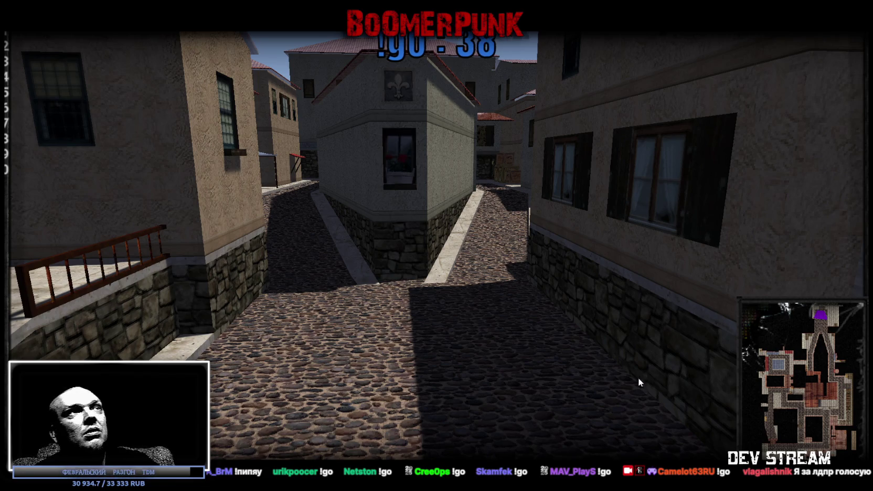
Show the players' kill and damage scoreboard.
key("Tab")
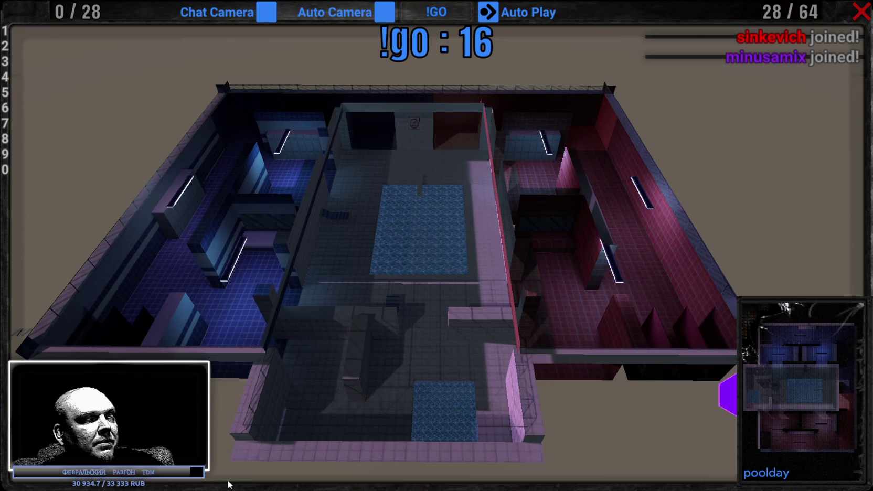
Bring the CamShooters command reference spreadsheet up over the game and scroll down.
key("alt+Tab")
scroll(380, 231, "down", 5)
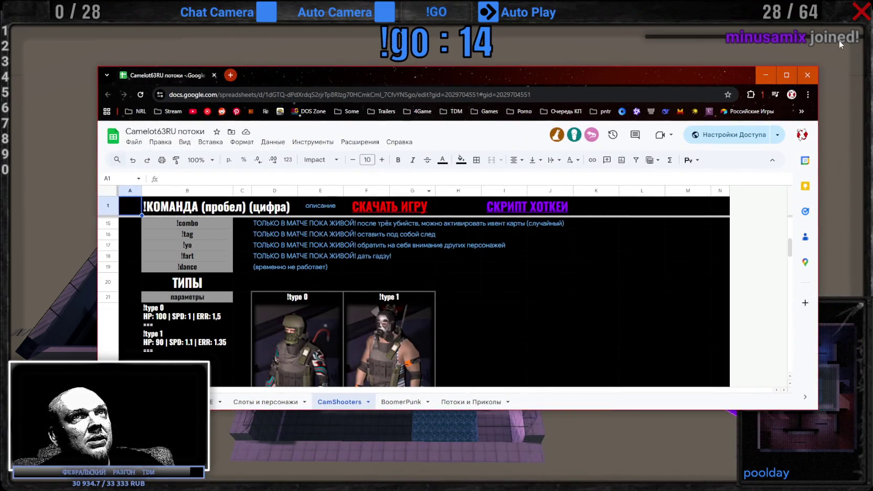
Maximize the sheet, scroll through heads, 64 camo patterns and 37 back items, then return to the match.
left_click(787, 75)
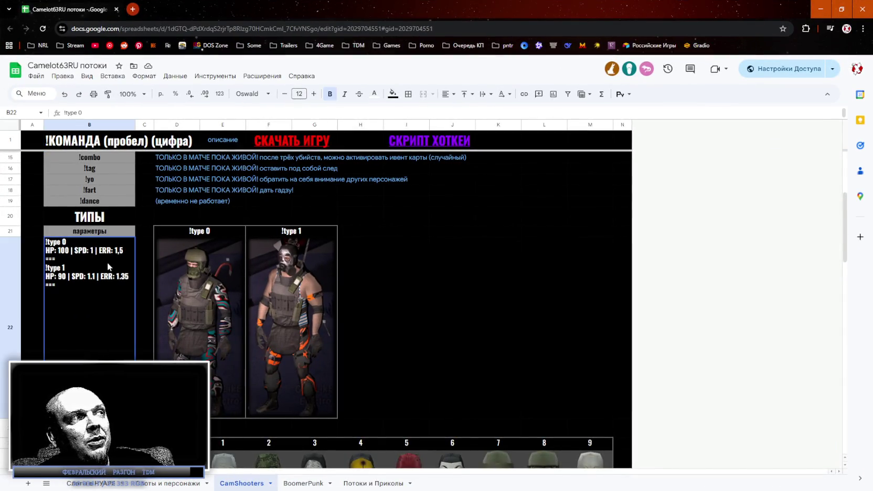
scroll(319, 285, "down", 4)
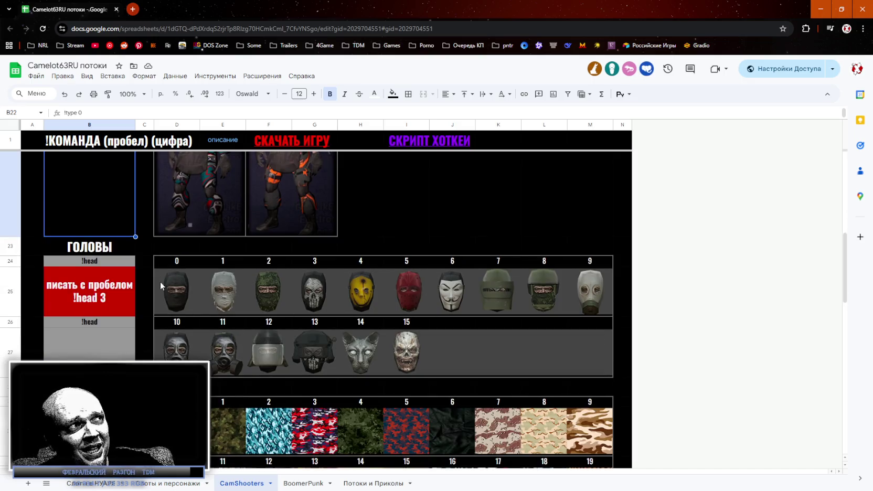
scroll(480, 348, "down", 4)
scroll(453, 318, "down", 2)
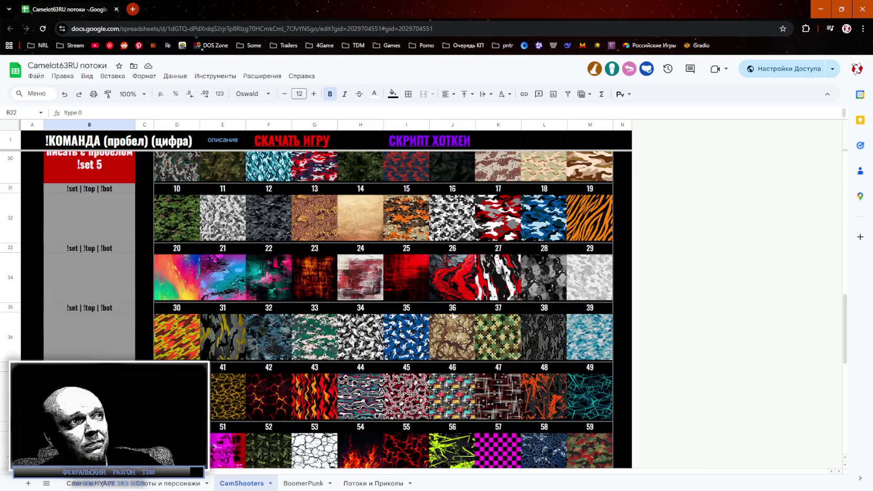
scroll(464, 281, "down", 2)
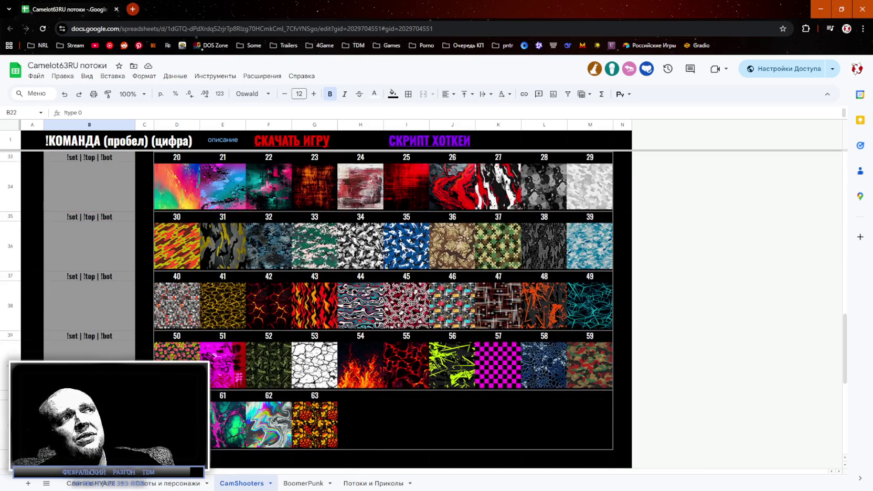
scroll(323, 408, "up", 1)
scroll(323, 408, "up", 2)
scroll(323, 408, "down", 2)
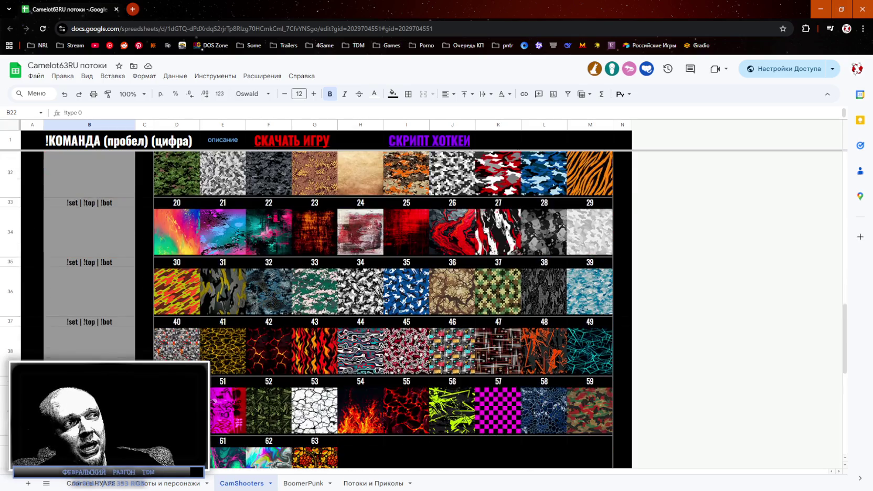
scroll(328, 418, "down", 1)
scroll(426, 317, "up", 2)
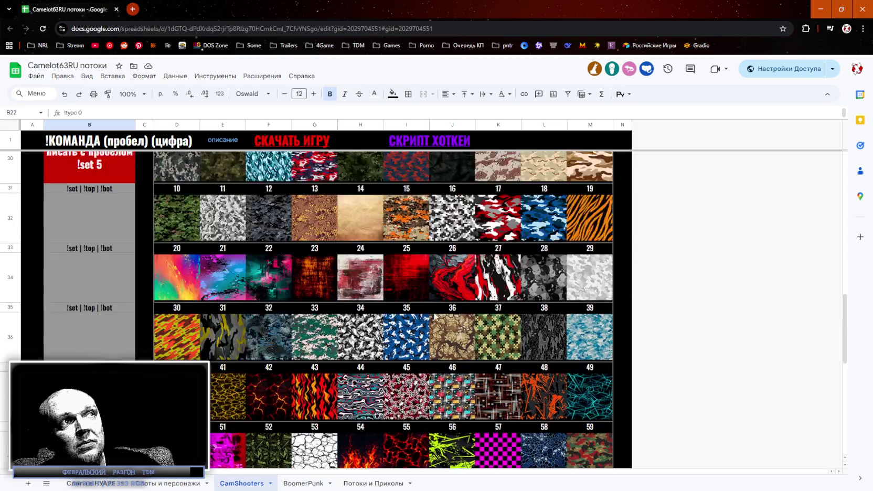
scroll(425, 304, "up", 2)
scroll(421, 277, "down", 9)
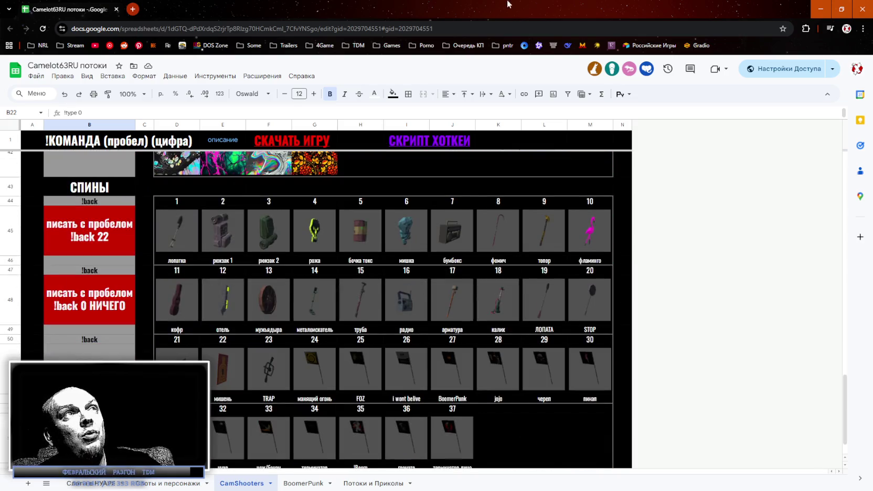
key("alt+Tab")
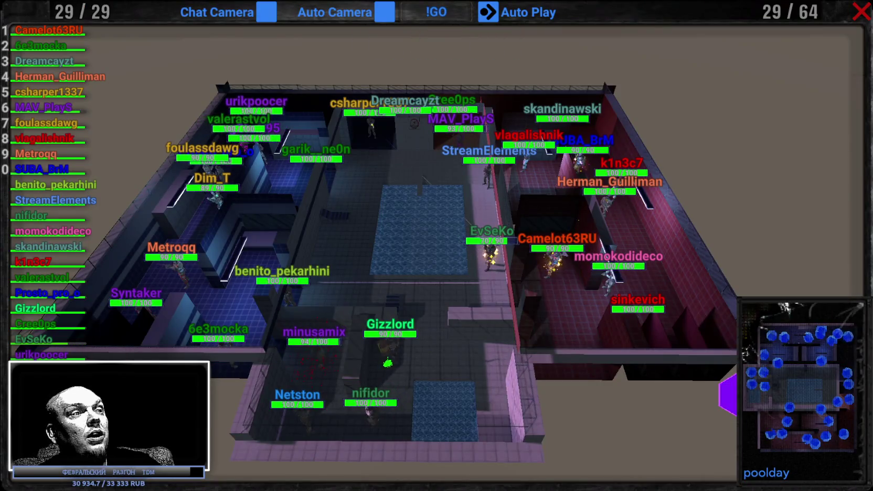